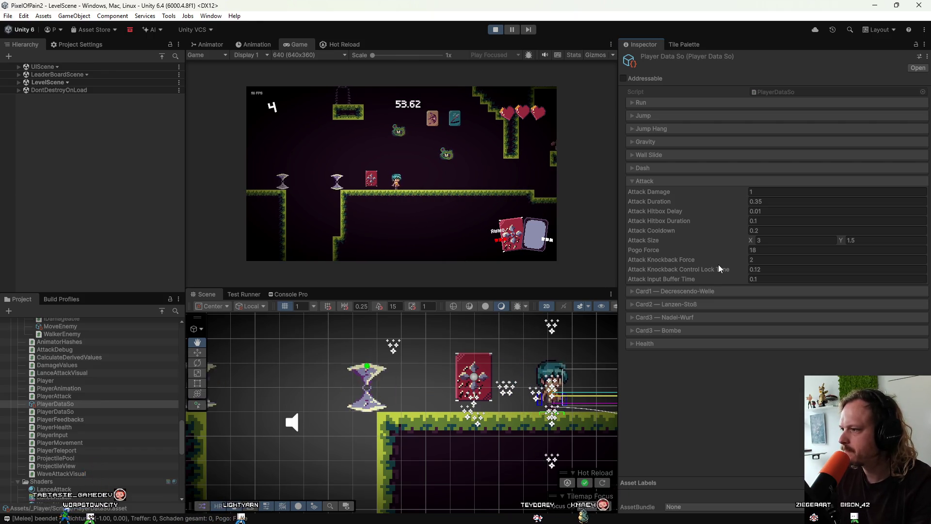
# Step: Set PlayerDataSo's Attack Duration to 0.25 and Attack Cooldown to 0.1 during play
pyautogui.click(771, 201)
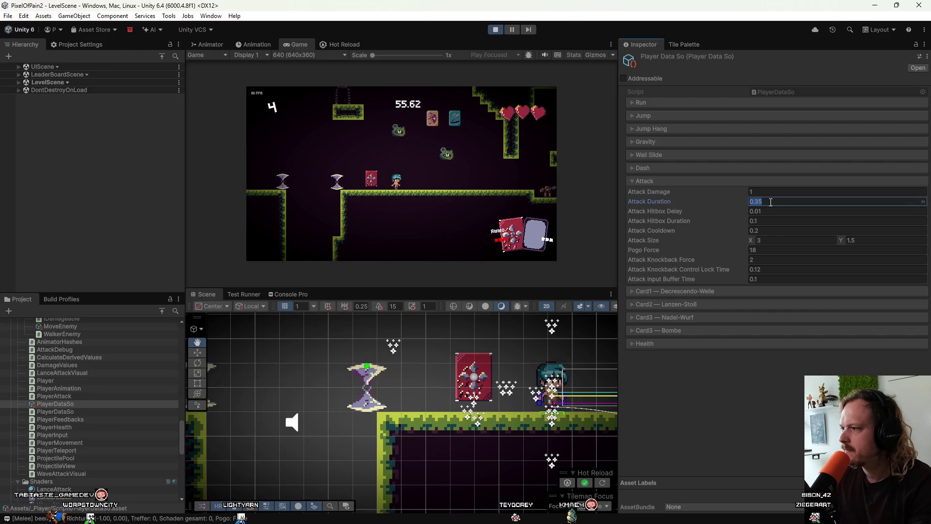
pyautogui.press('BackSpace')
pyautogui.press('BackSpace')
pyautogui.write('2')
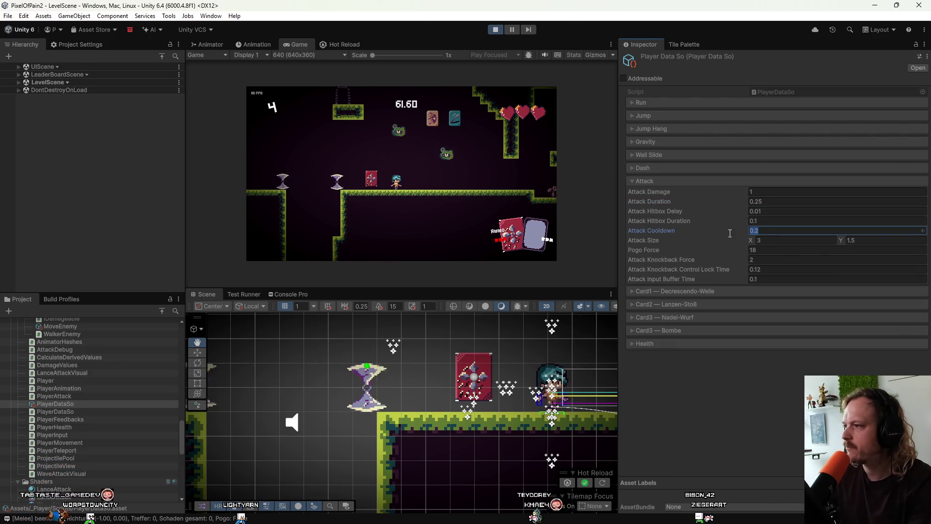
pyautogui.click(555, 208)
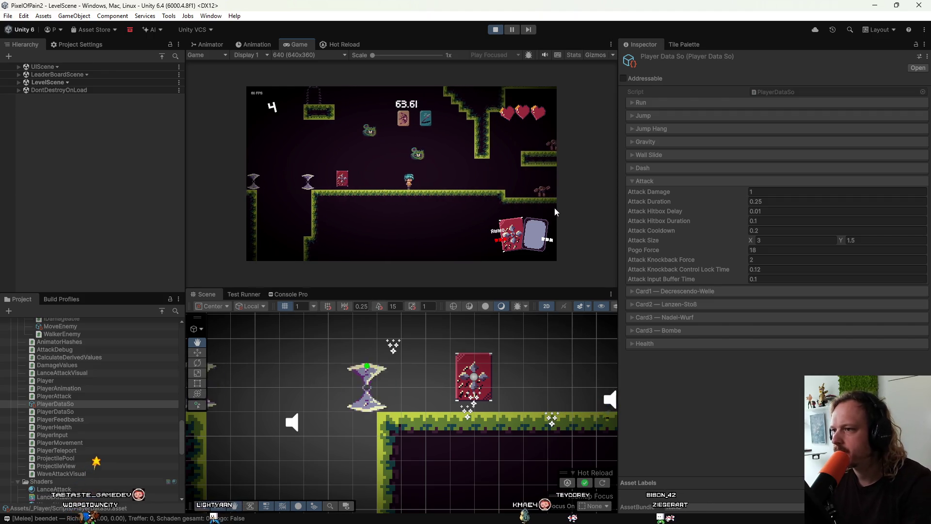
pyautogui.press('Right')
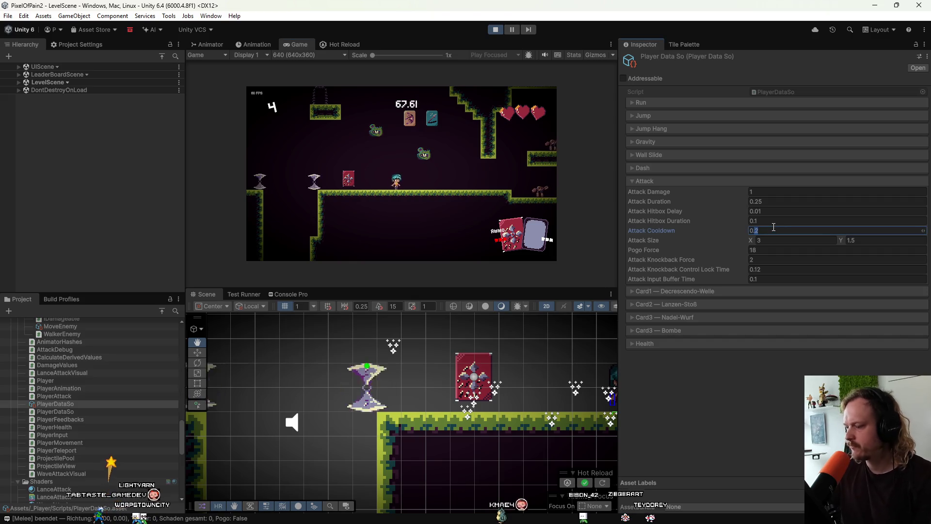
pyautogui.write('0.1')
pyautogui.click(461, 195)
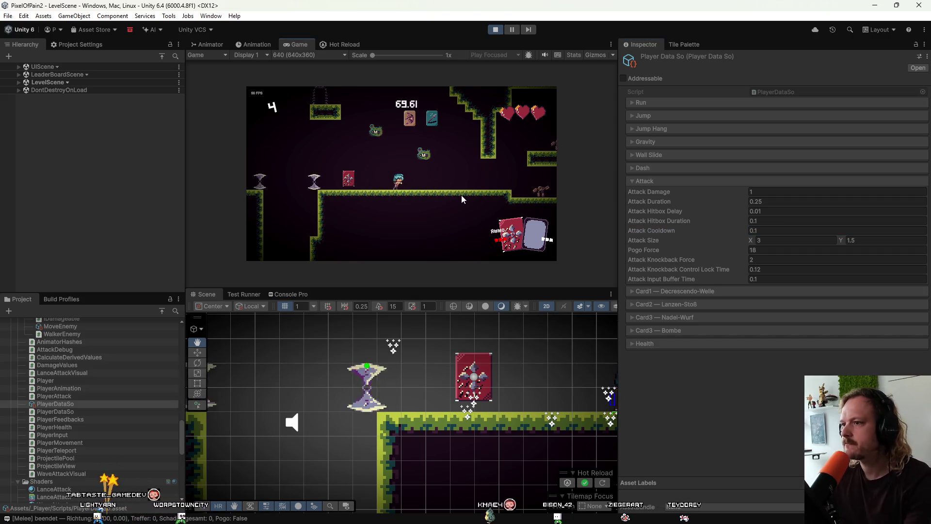
pyautogui.press('Left')
# Step: Run left and right and pogo-attack onto the platform to test the quicker attacks
pyautogui.press('Right')
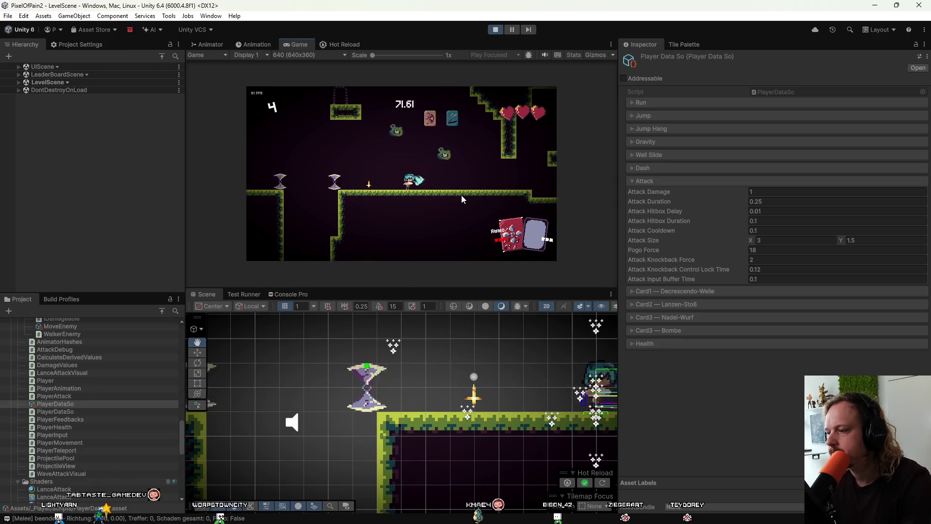
pyautogui.press('Left')
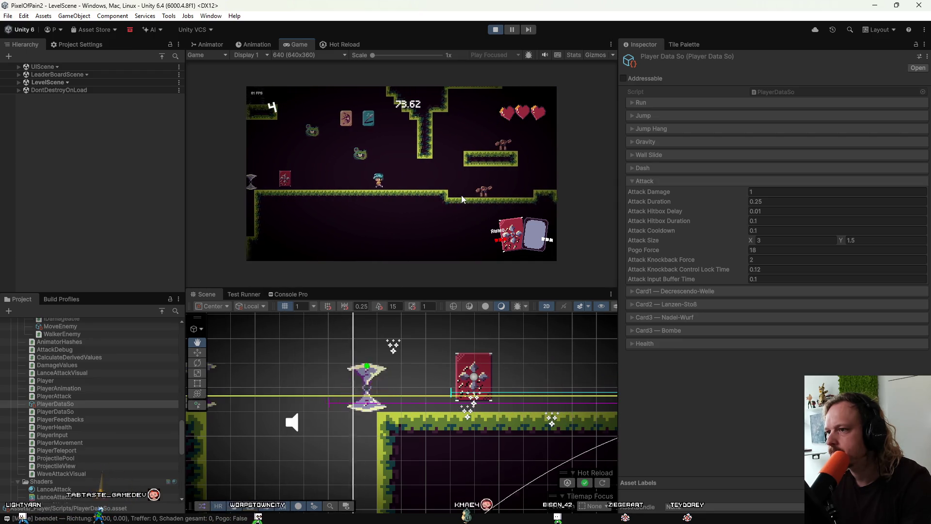
pyautogui.press('space')
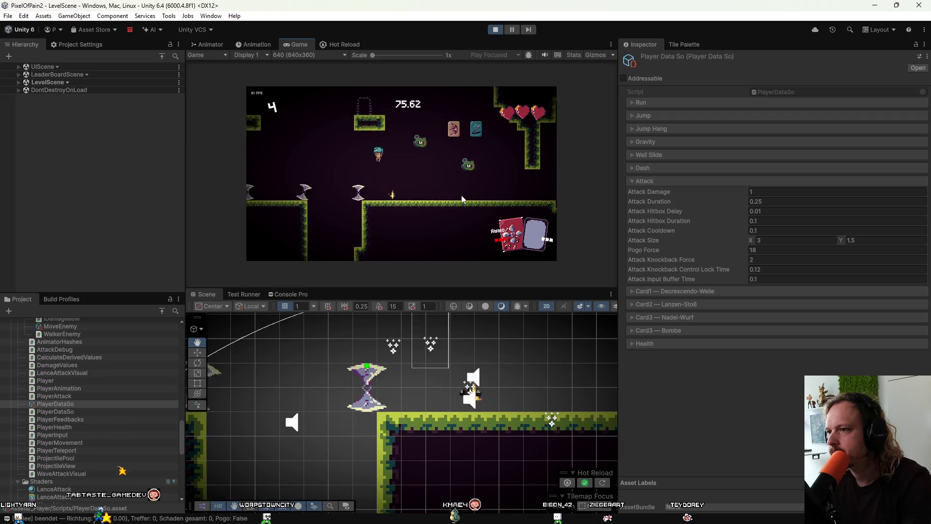
pyautogui.press('Right')
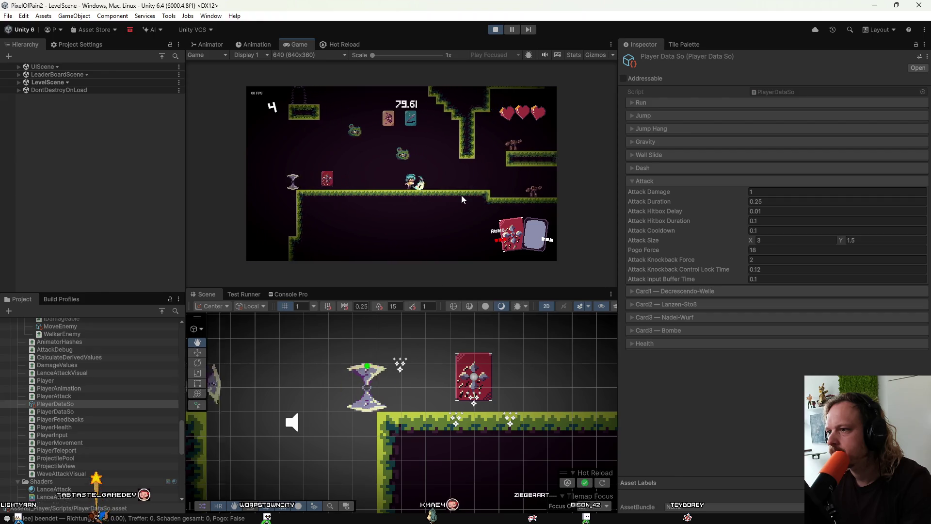
pyautogui.press('Right')
pyautogui.press('Left')
pyautogui.press('Right')
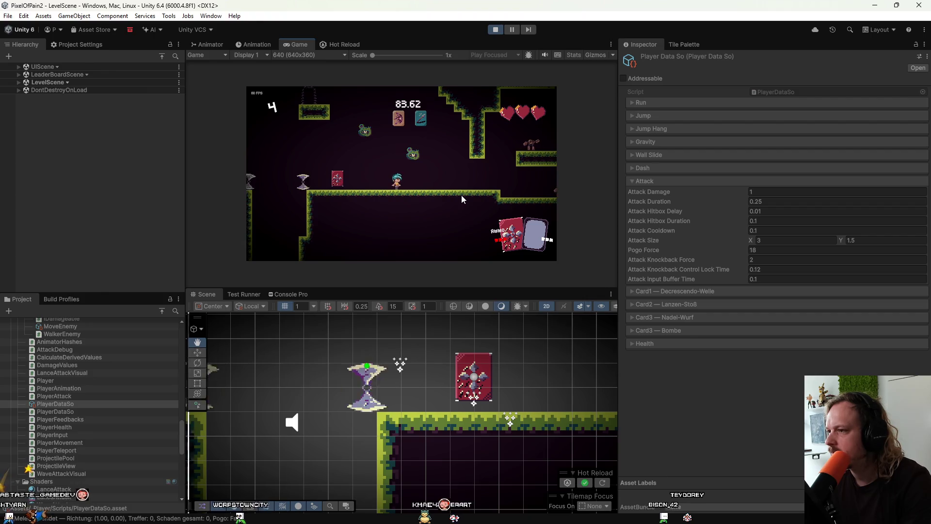
# Step: Run while attacking, jump high to the right and land back on the ground
pyautogui.press('Left')
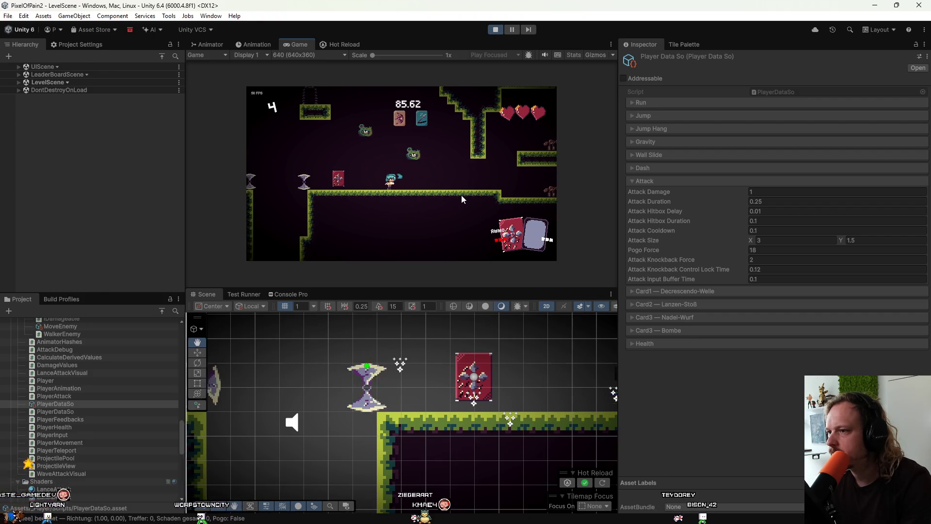
pyautogui.press('Right')
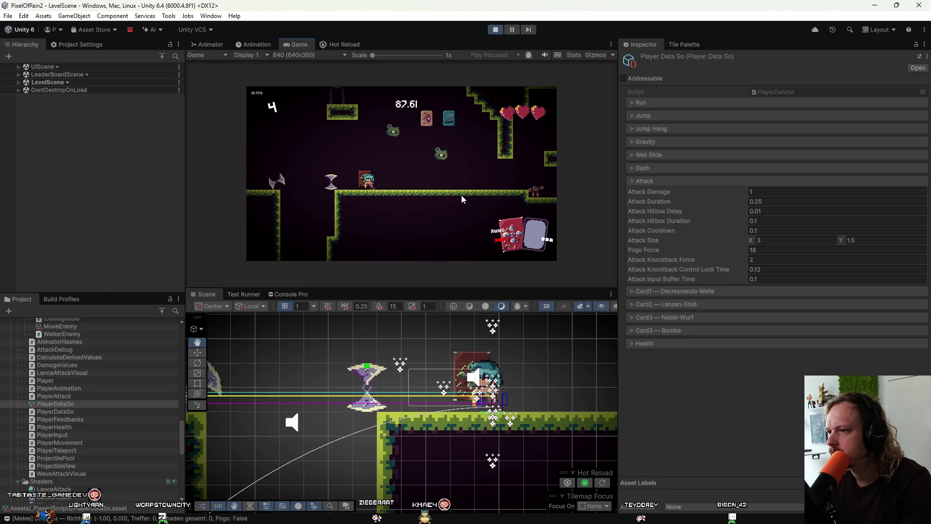
pyautogui.press('space')
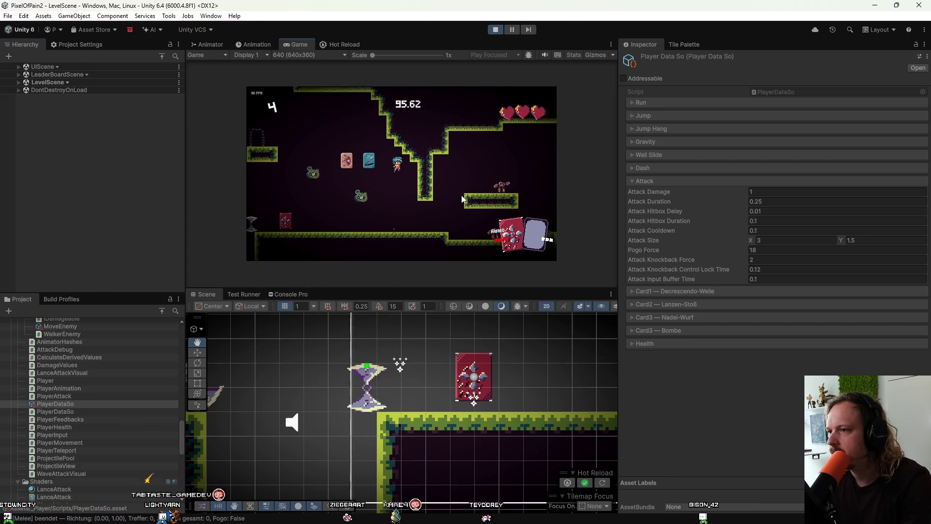
pyautogui.press('space')
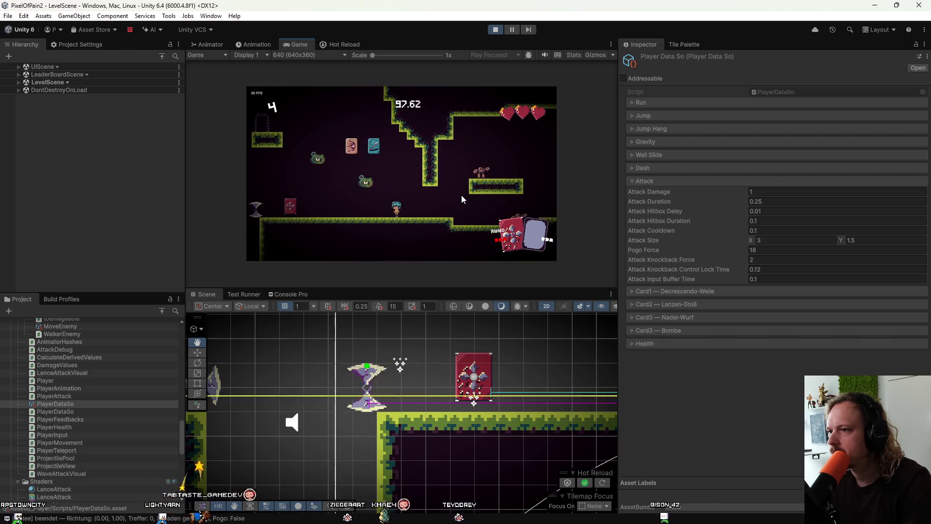
pyautogui.press('d')
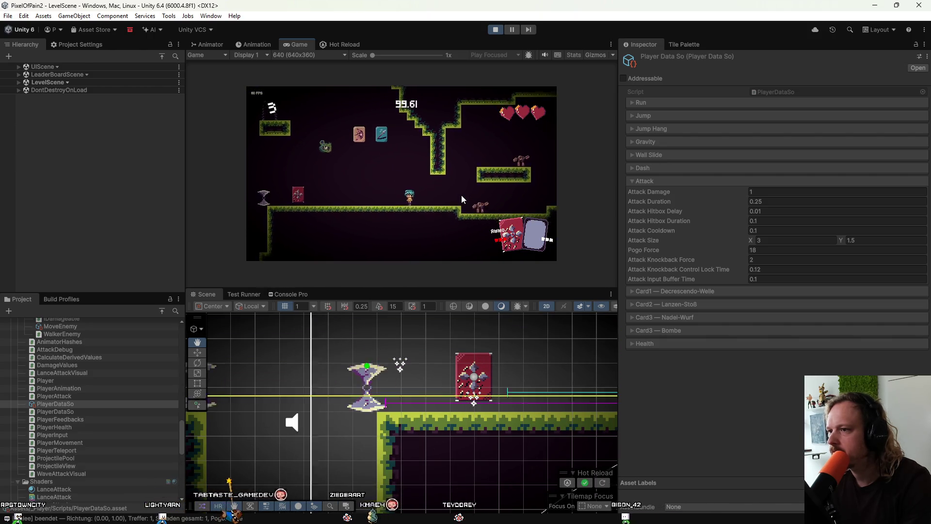
# Step: Throw the needle card, use the bomb card and drop down to the lower floor
pyautogui.press('k')
pyautogui.press('d')
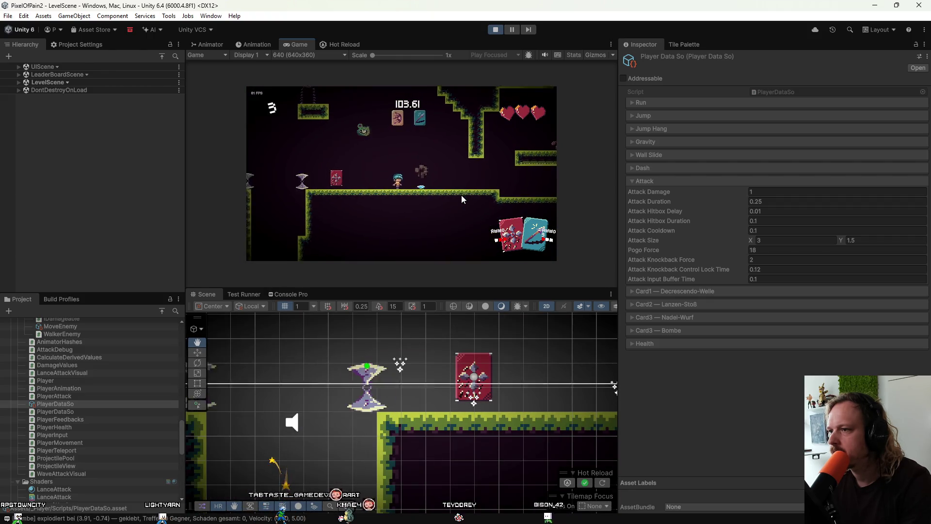
pyautogui.press('d')
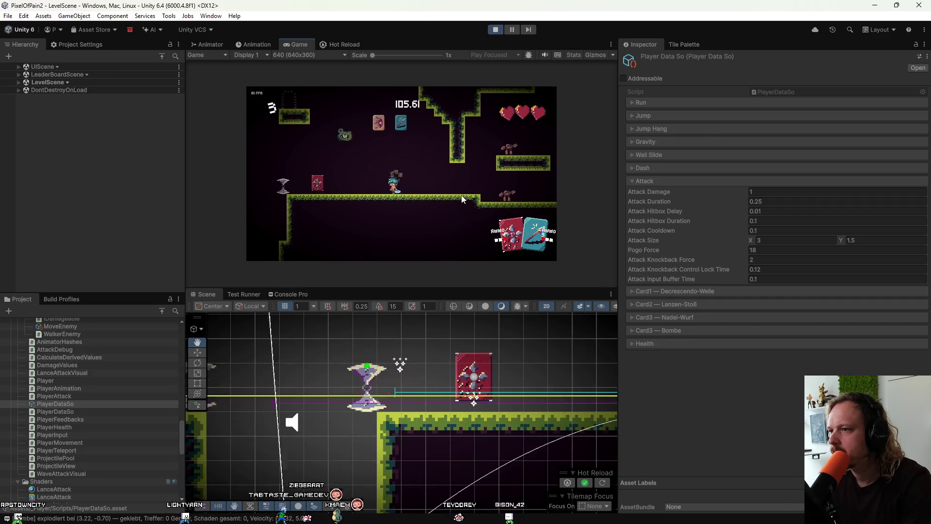
pyautogui.press('k')
pyautogui.press('a')
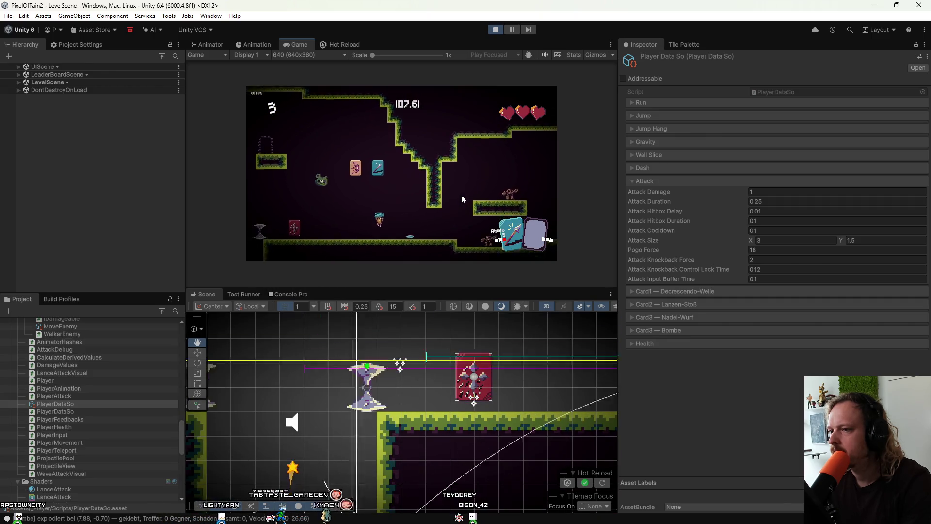
pyautogui.press('space')
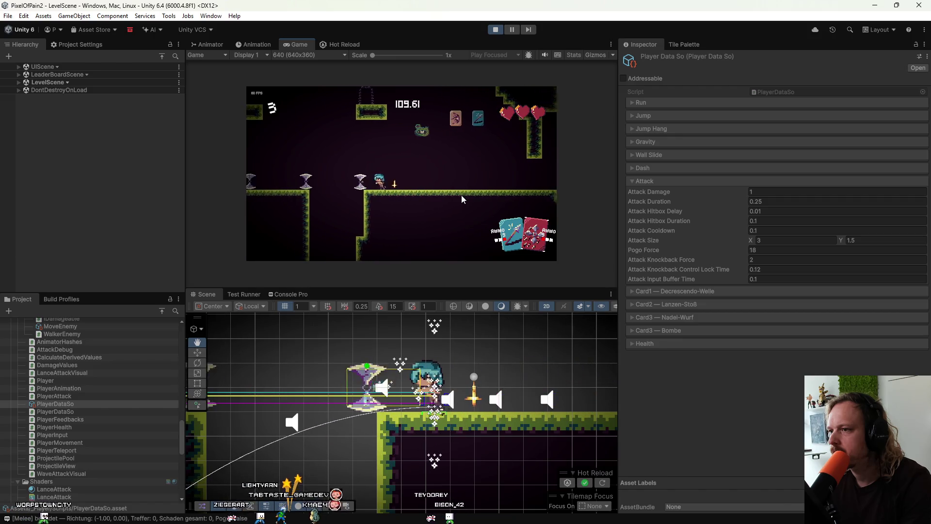
pyautogui.press('d')
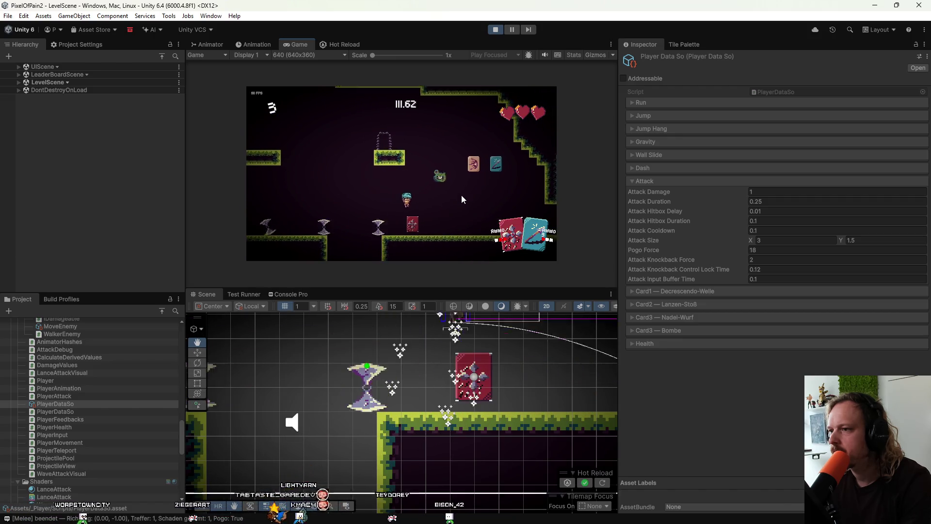
pyautogui.press('d')
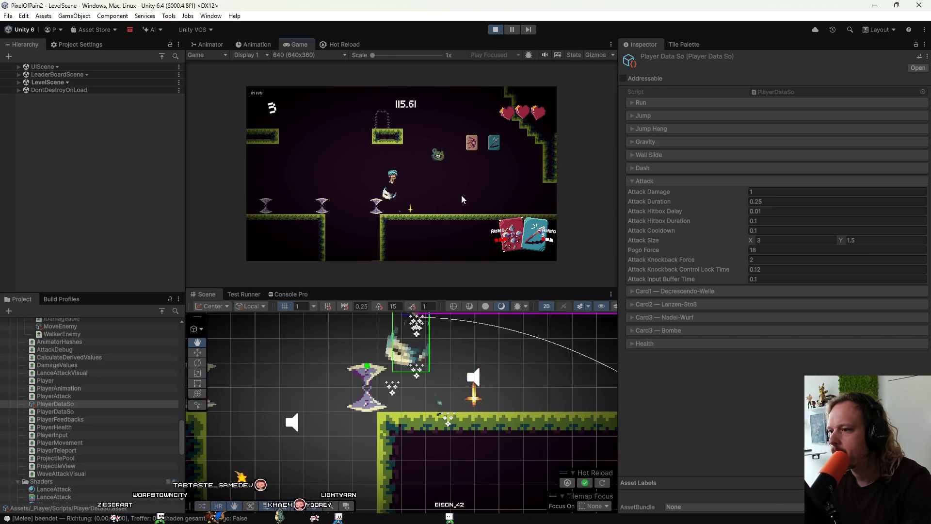
# Step: Do lance and downward attacks, then slash the red card target until it breaks
pyautogui.press('space')
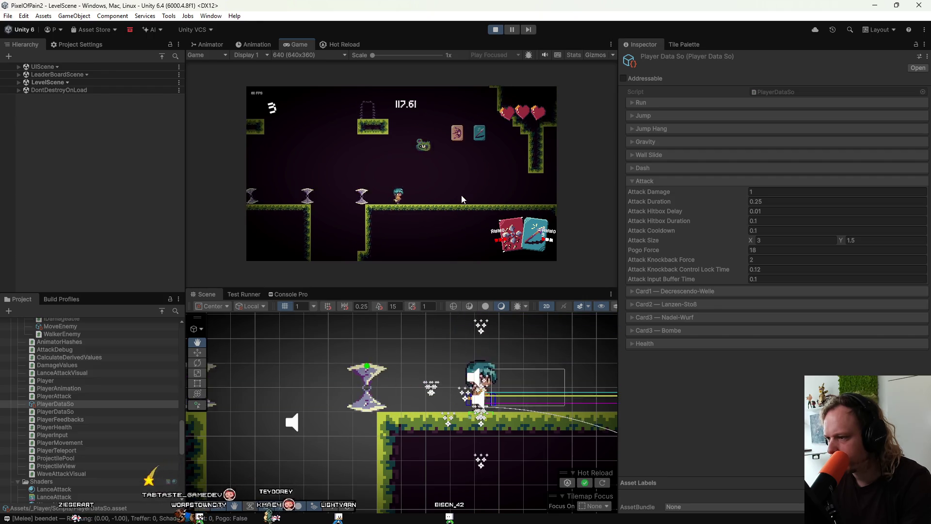
pyautogui.press('a')
pyautogui.press('j')
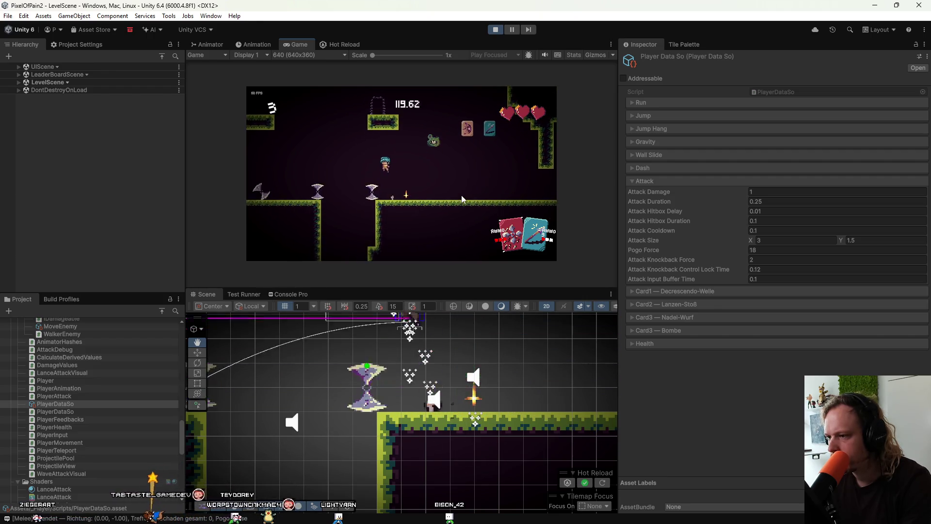
pyautogui.press('k')
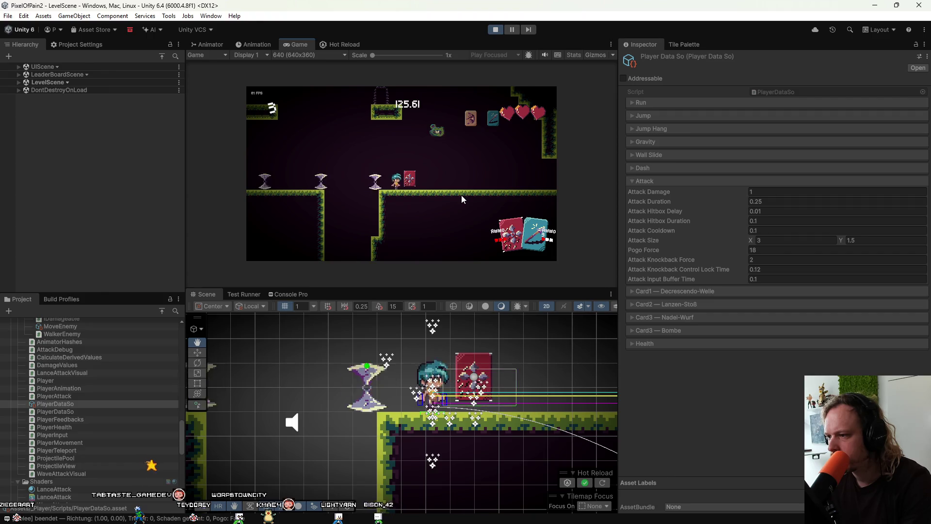
pyautogui.press('j')
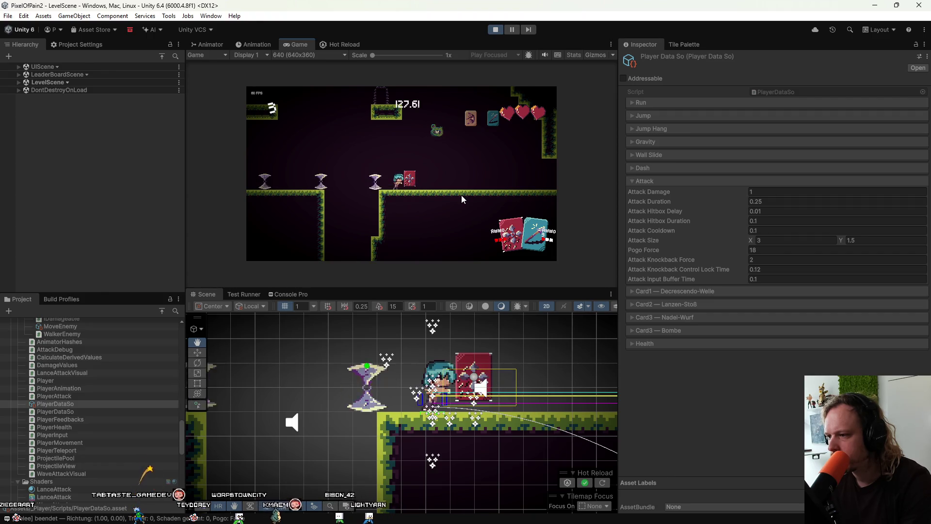
pyautogui.press('j')
pyautogui.press('j')
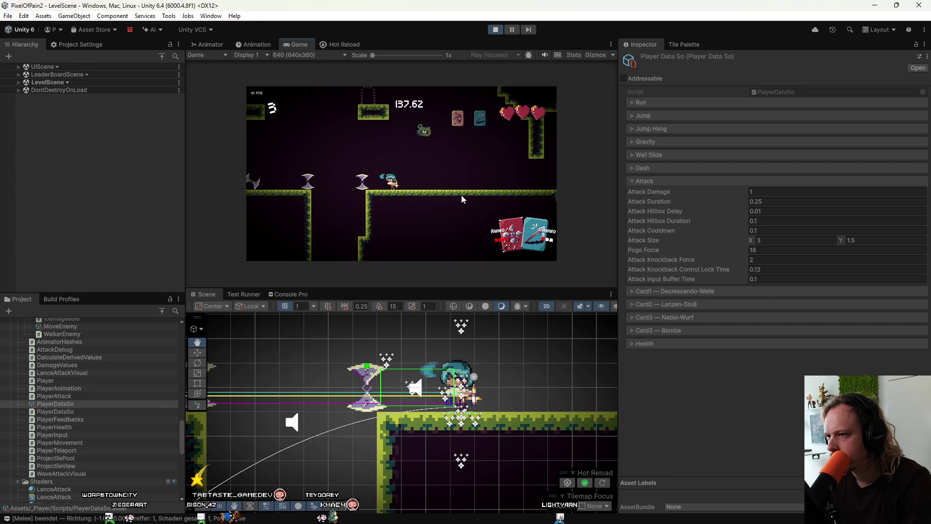
pyautogui.press('j')
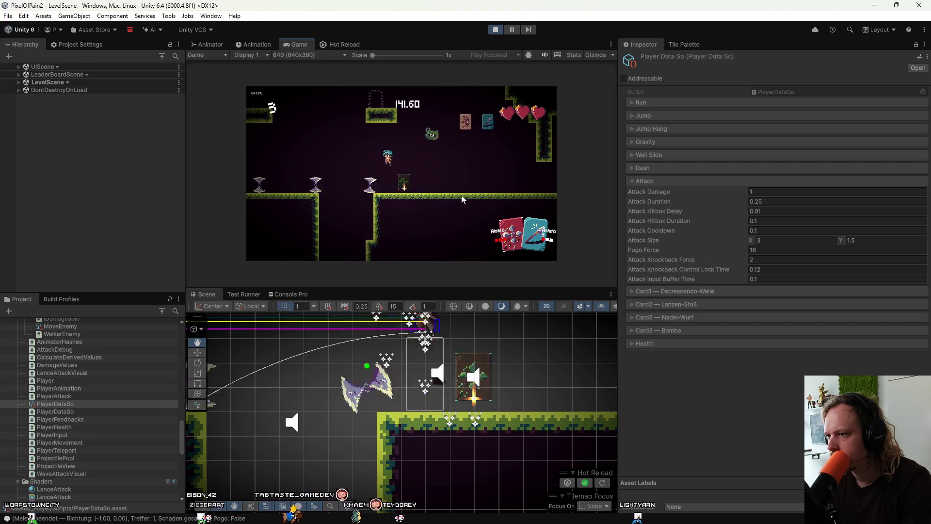
pyautogui.press('space')
# Step: Attack up, down and to the right while running and jumping rightward
pyautogui.press('j')
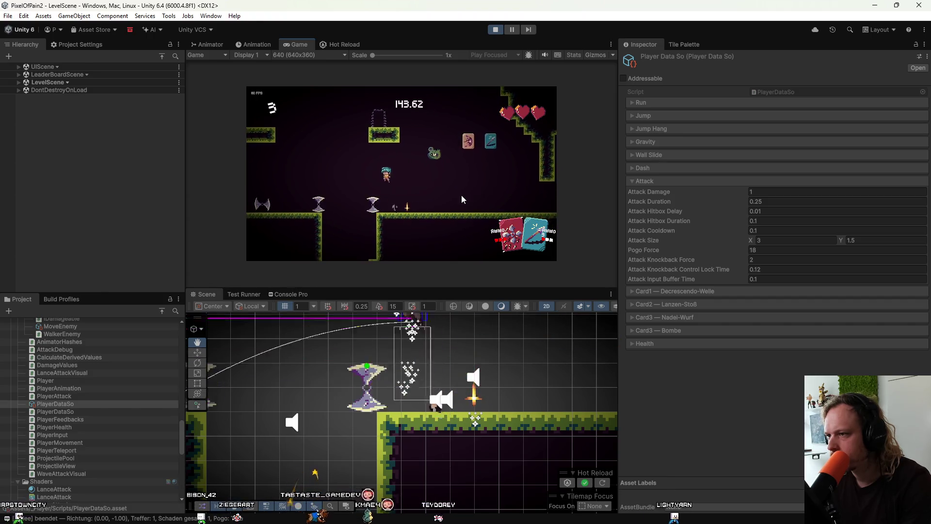
pyautogui.press('j')
pyautogui.press('d')
pyautogui.press('j')
pyautogui.press('d')
pyautogui.press('space')
pyautogui.press('j')
pyautogui.press('d')
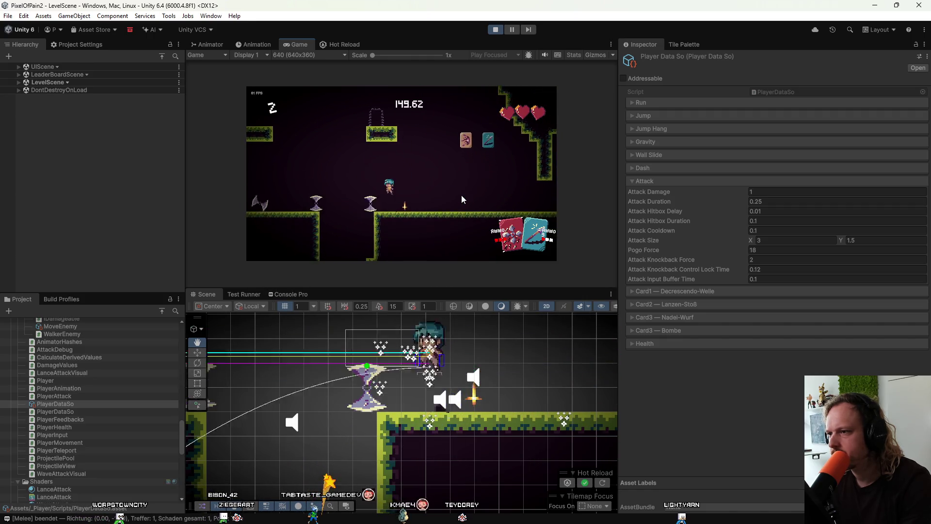
# Step: Jump beside the hourglass and pogo-attack the red card enemy, then walk right through the level
pyautogui.press('a')
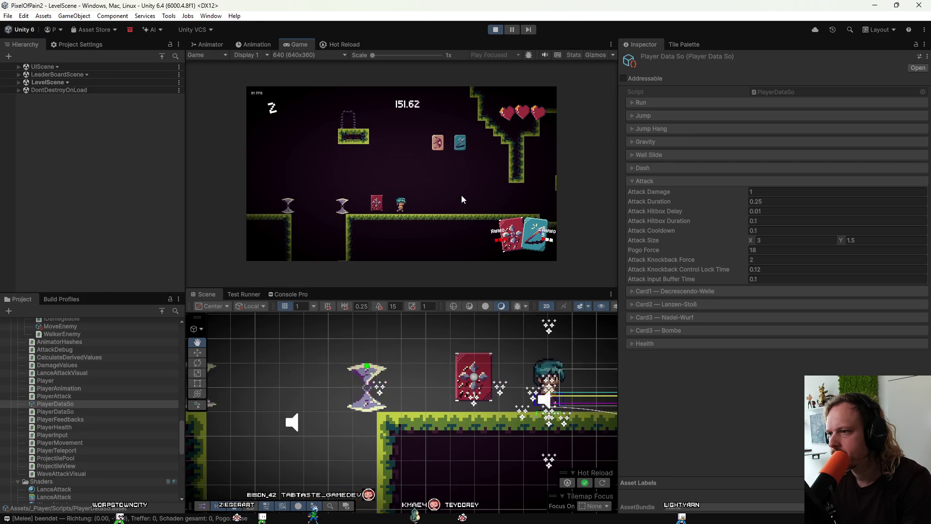
pyautogui.press('j')
pyautogui.press('d')
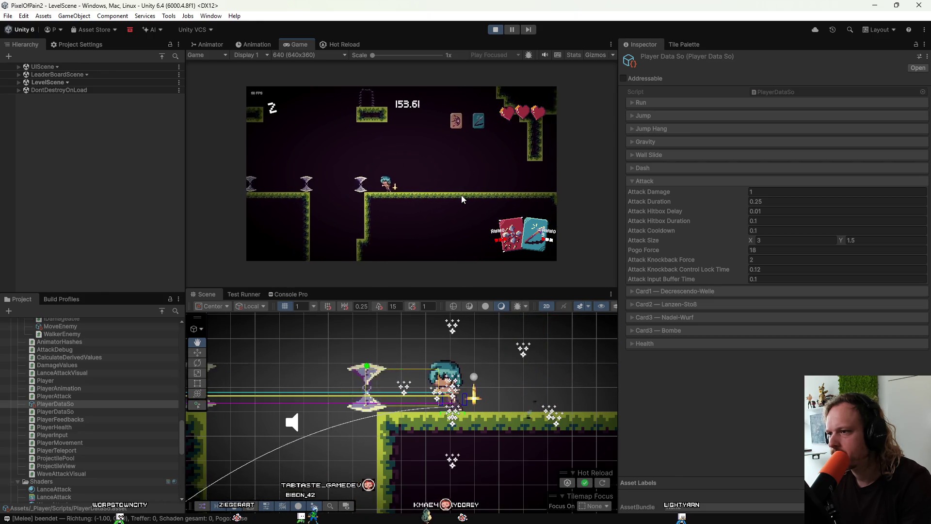
pyautogui.press('j')
pyautogui.press('space')
pyautogui.press('j')
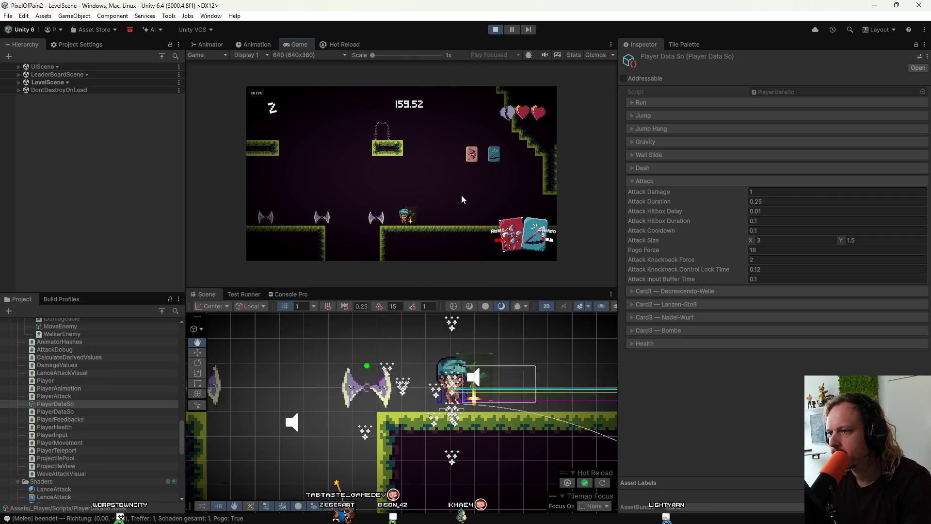
pyautogui.press('j')
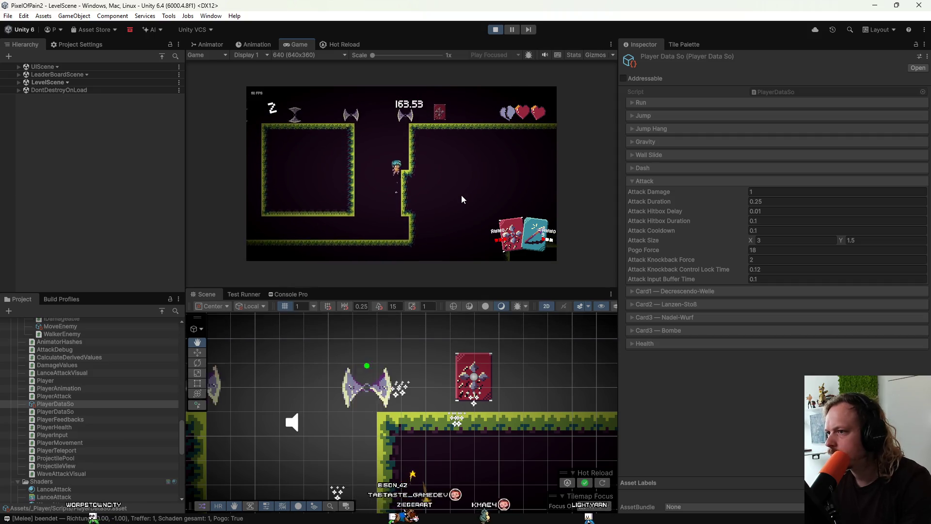
pyautogui.press('d')
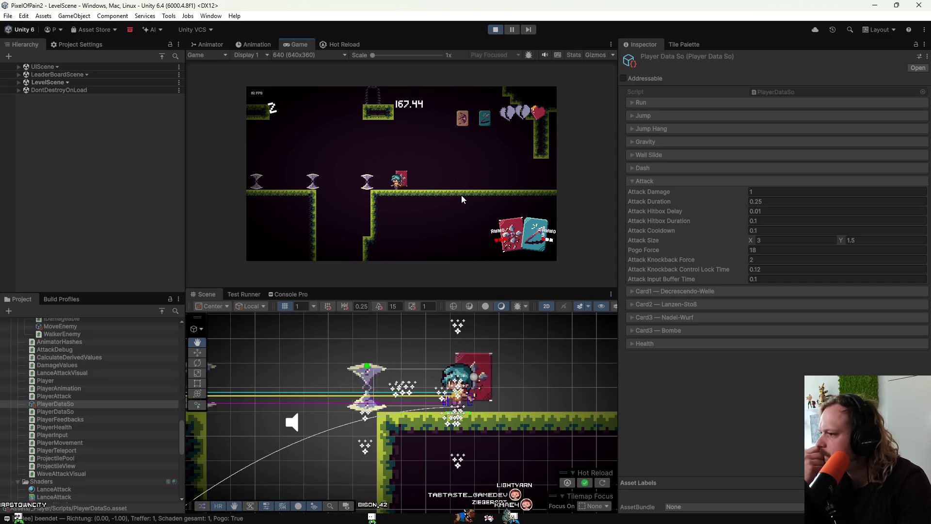
pyautogui.press('d')
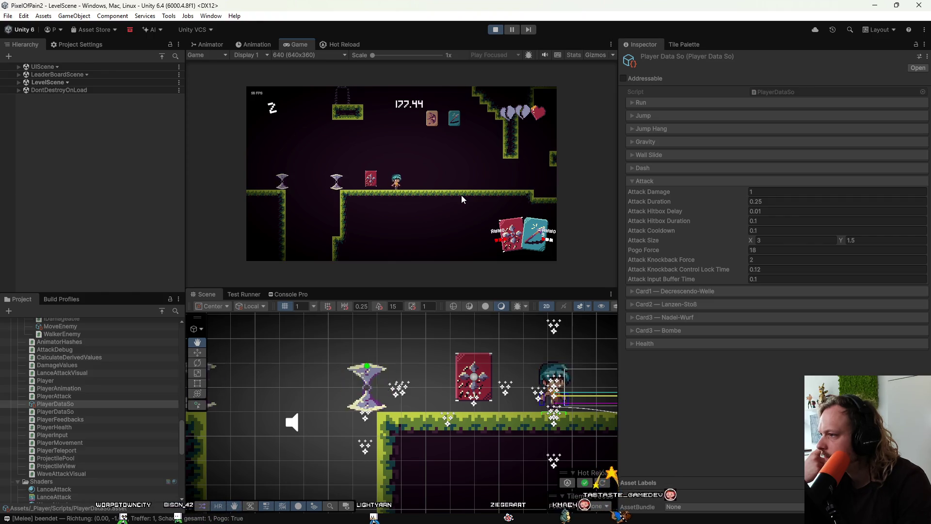
# Step: After the level reloads, turn left, attack, jump and land with another attack
pyautogui.press('Left')
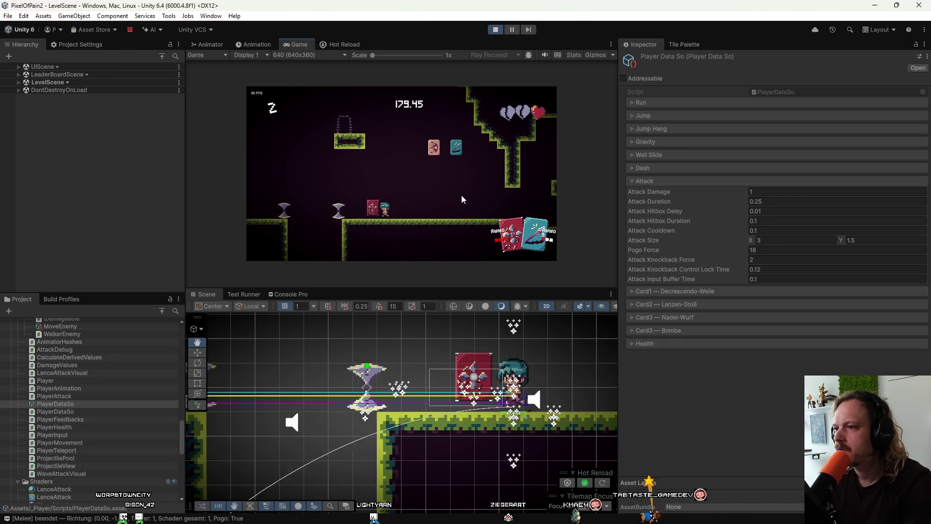
pyautogui.press('x')
pyautogui.press('space')
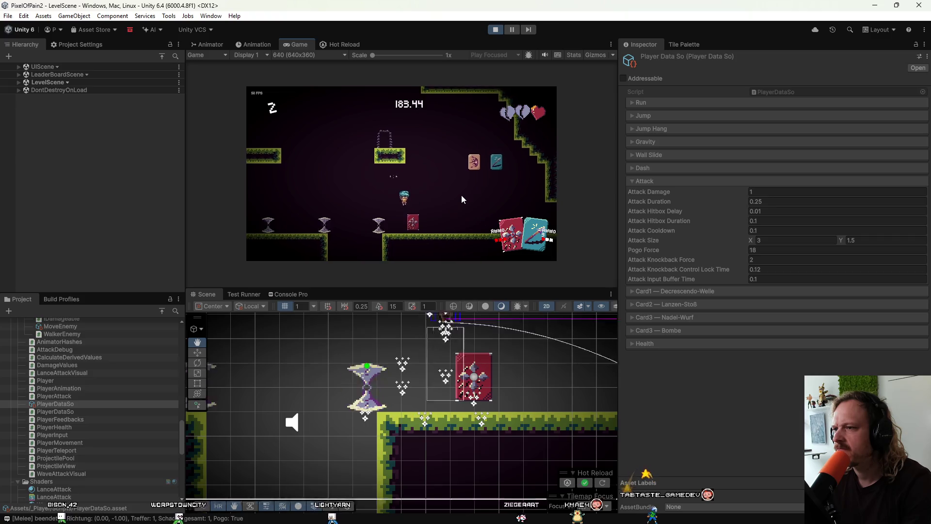
pyautogui.press('x')
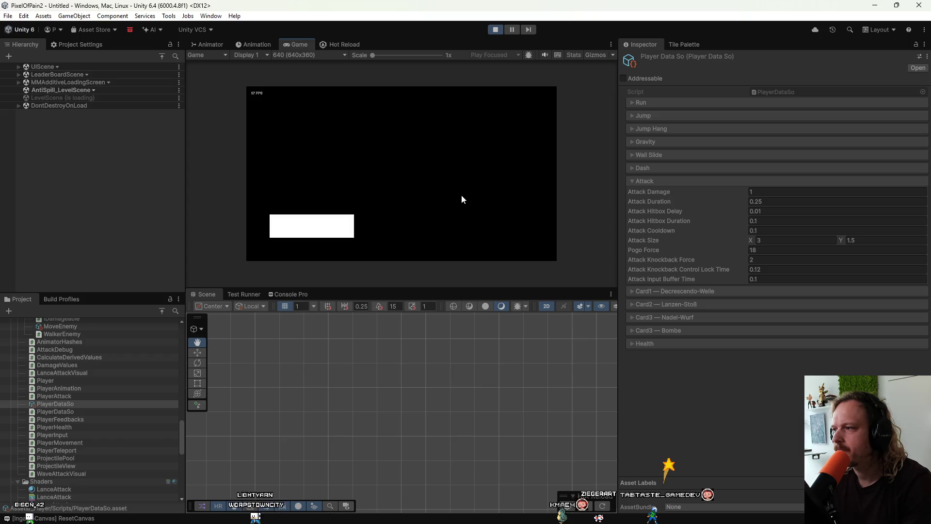
pyautogui.press('Left')
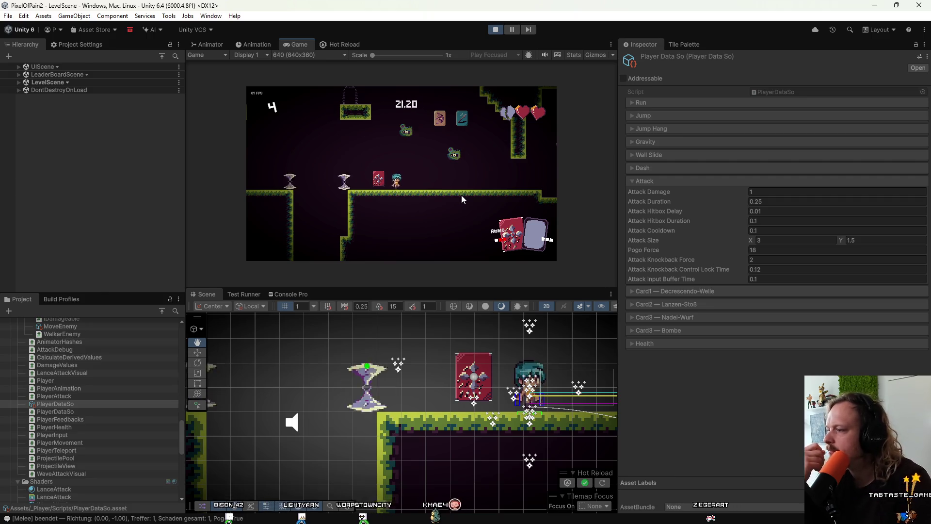
# Step: Expand the player data's Jump settings and raise Pogo Force from 18 to 22
pyautogui.click(632, 116)
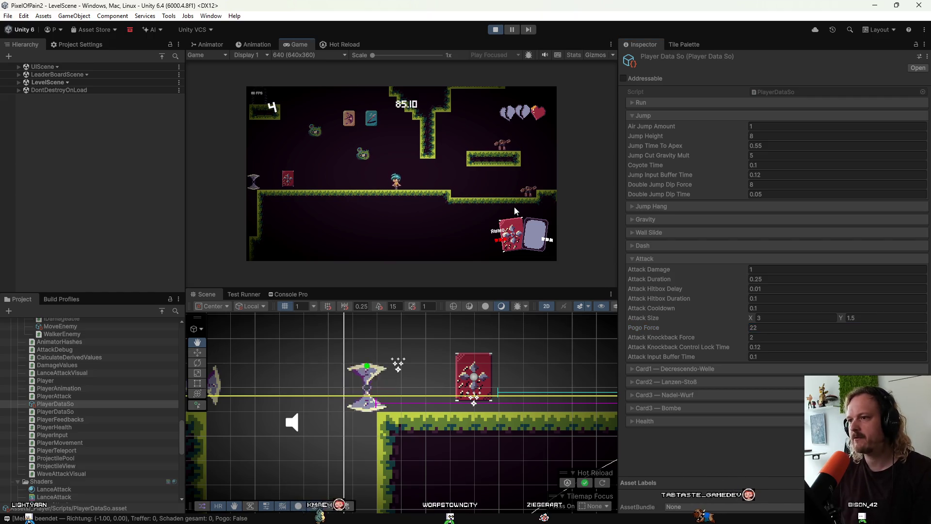
pyautogui.press('Right')
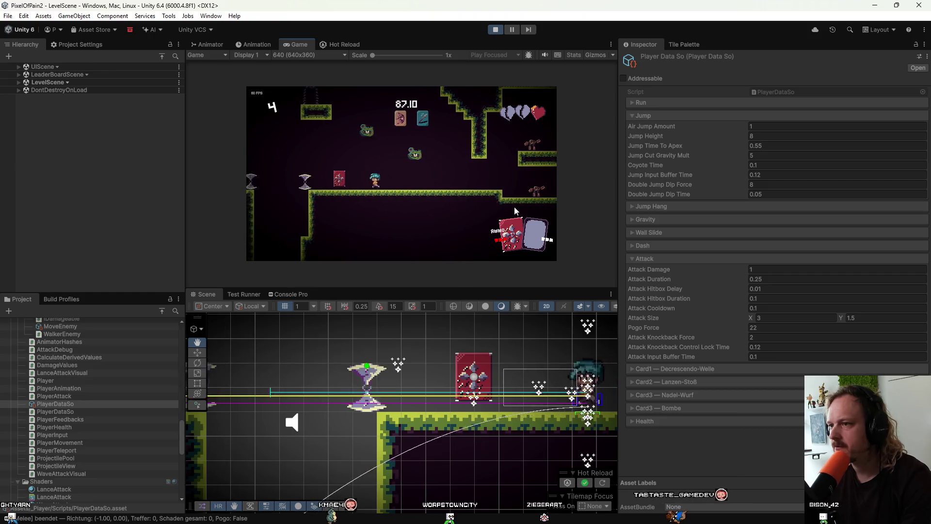
# Step: Jump and attack left until the player dies, then reload the level with R
pyautogui.press('space')
pyautogui.press('Left')
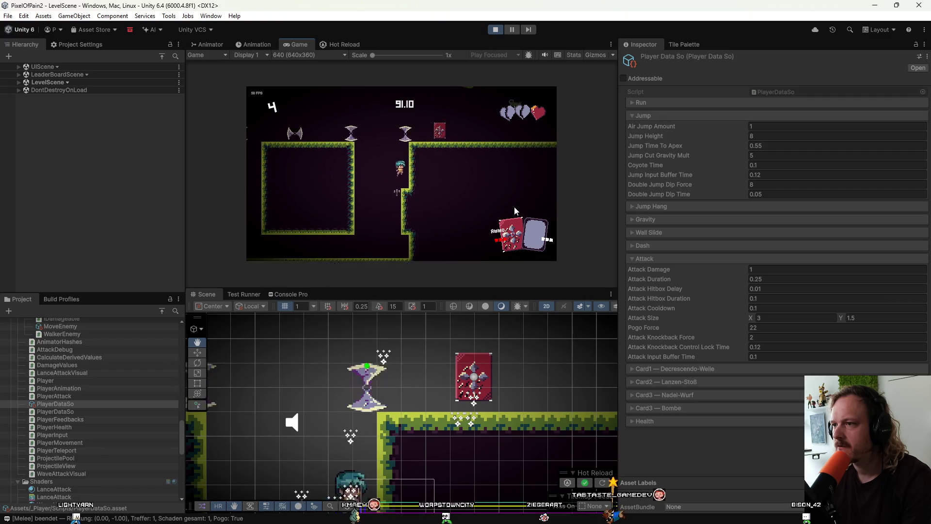
pyautogui.press('x')
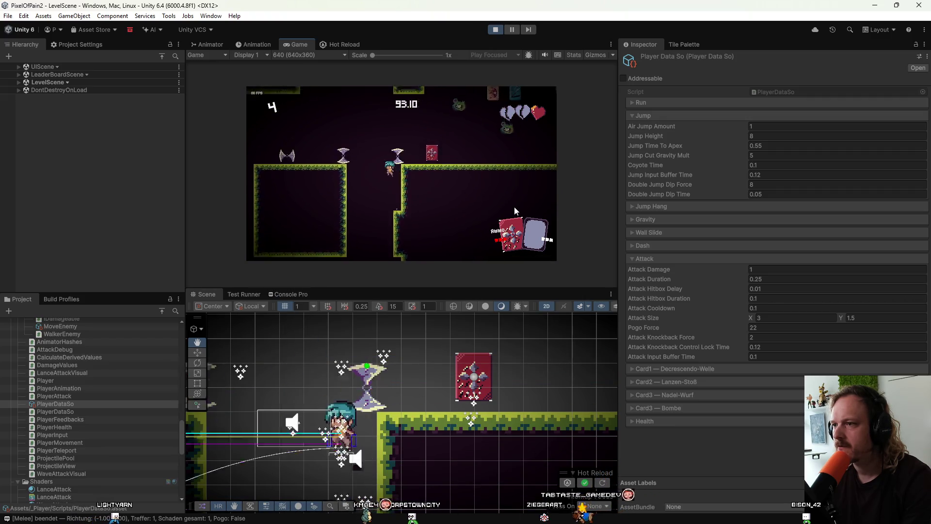
pyautogui.press('r')
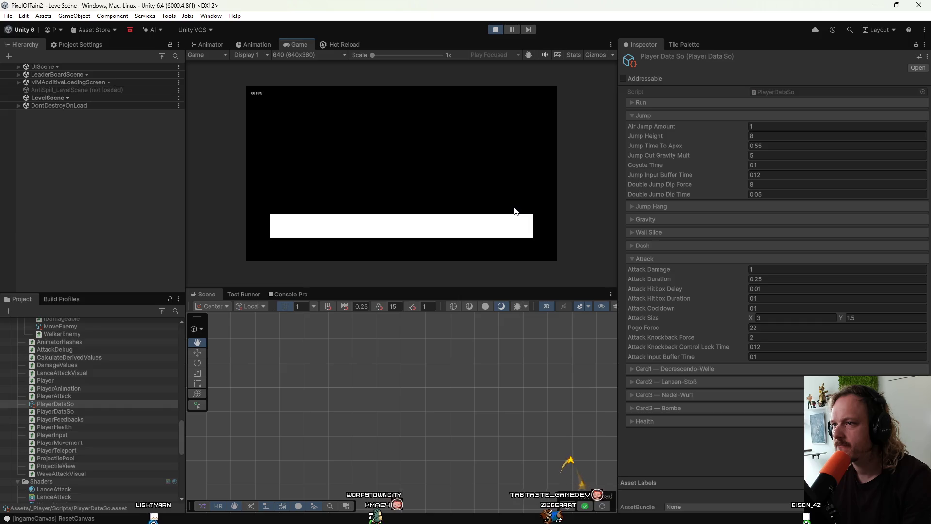
# Step: Pogo off the enemies below with downward attacks to test the 22 Pogo Force
pyautogui.press('space')
pyautogui.press('x')
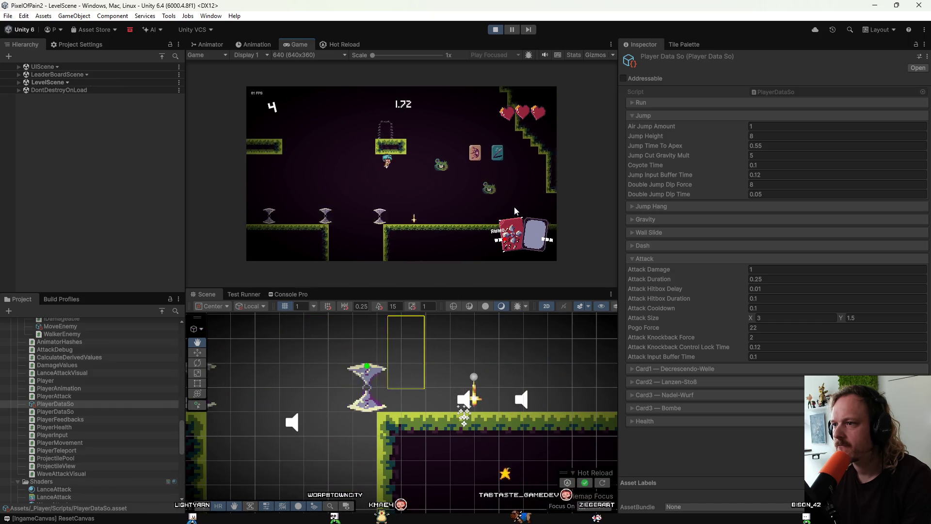
pyautogui.press('x')
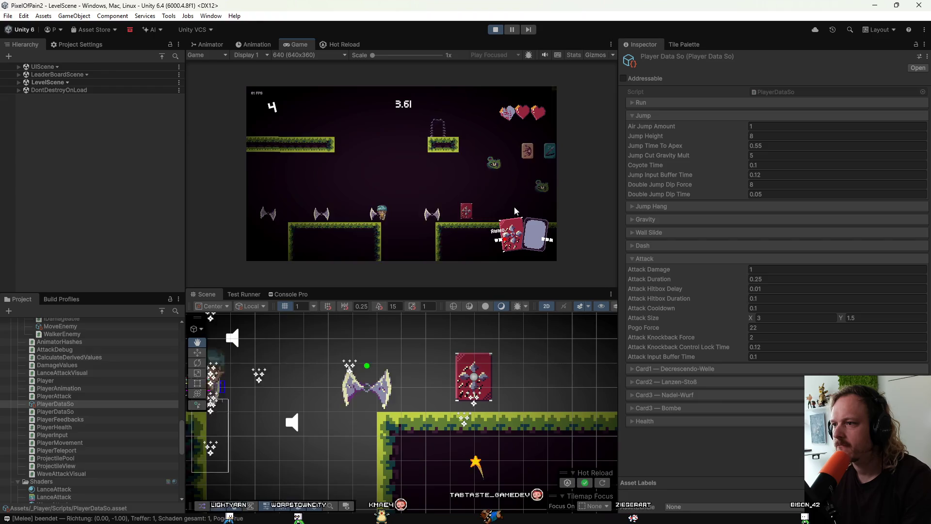
pyautogui.press('x')
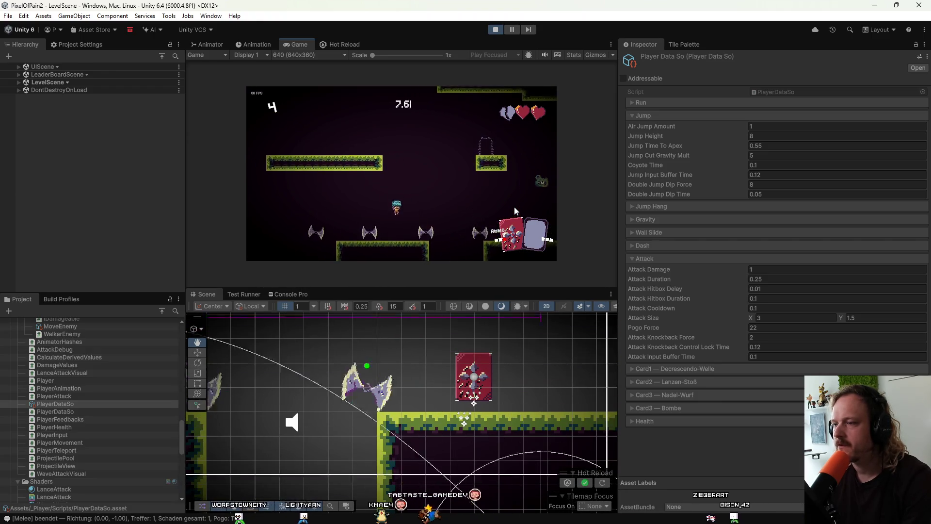
pyautogui.press('x')
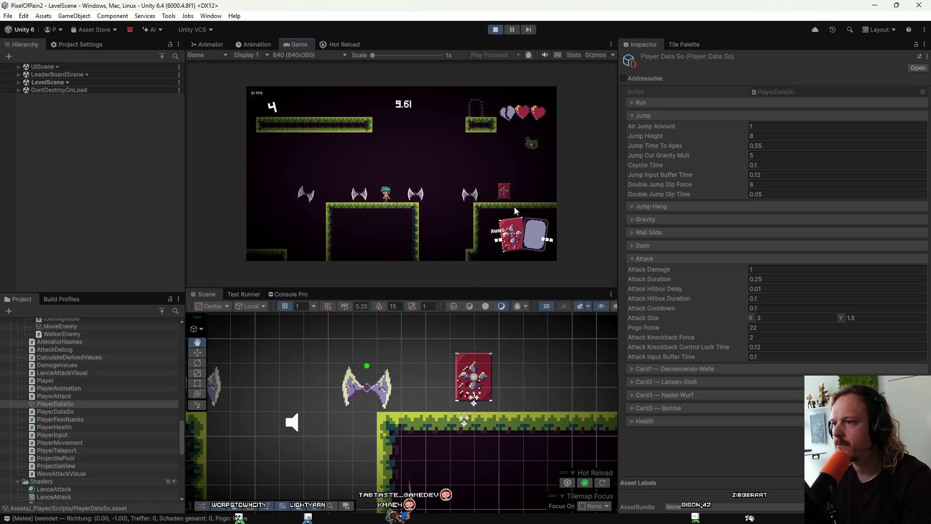
pyautogui.press('x')
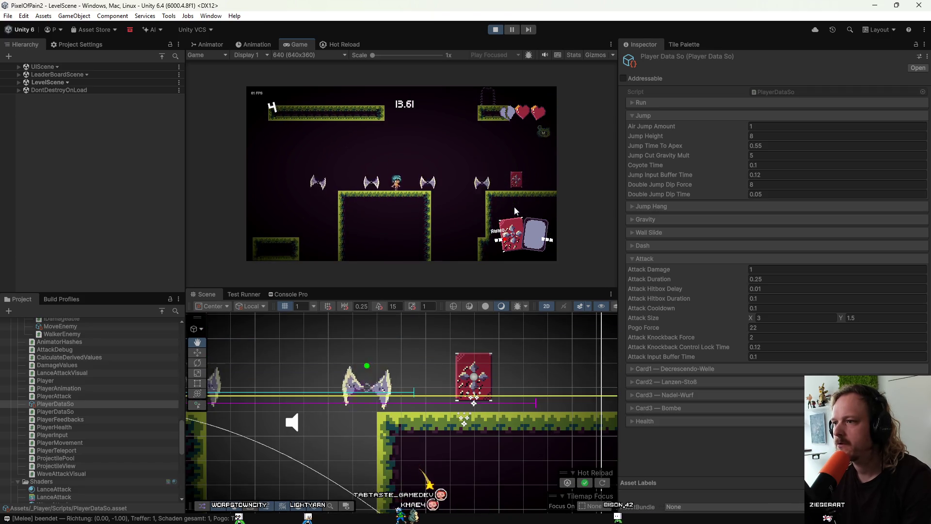
# Step: Jump between the lower and upper platforms
pyautogui.press('space')
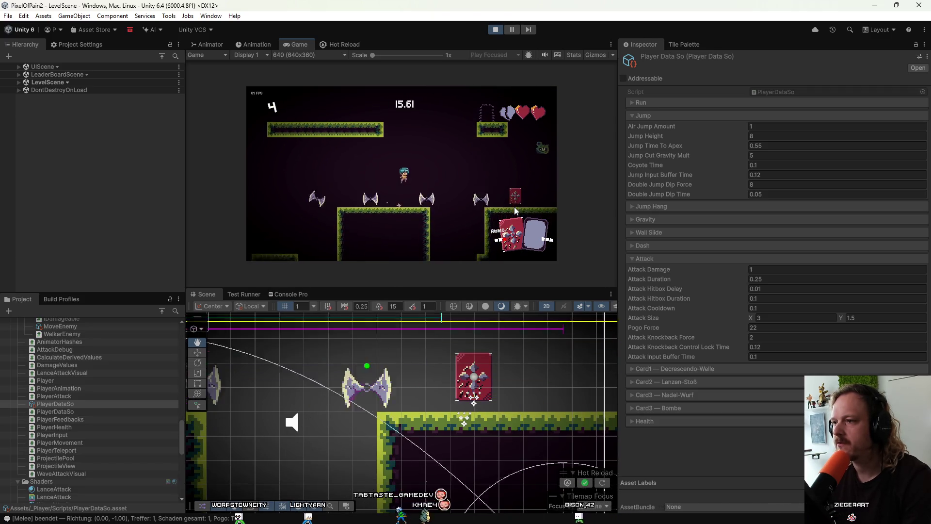
pyautogui.press('space')
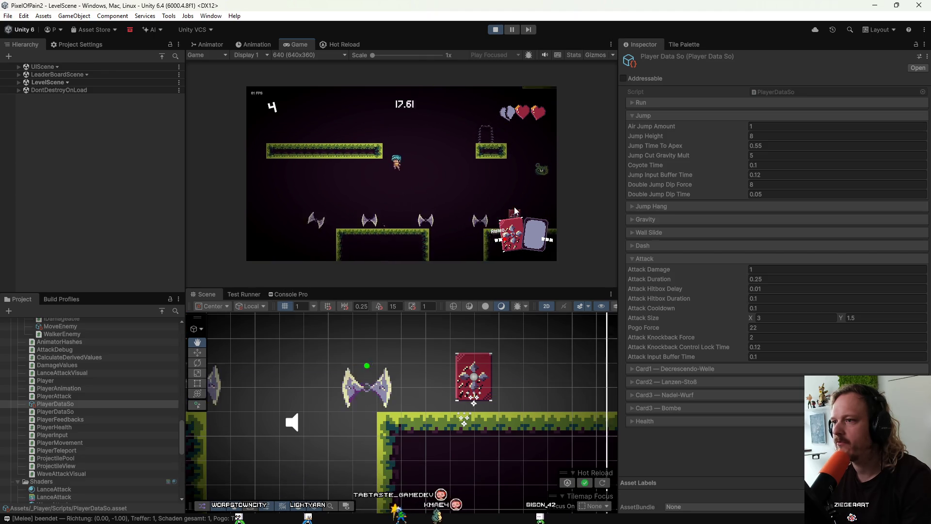
pyautogui.press('space')
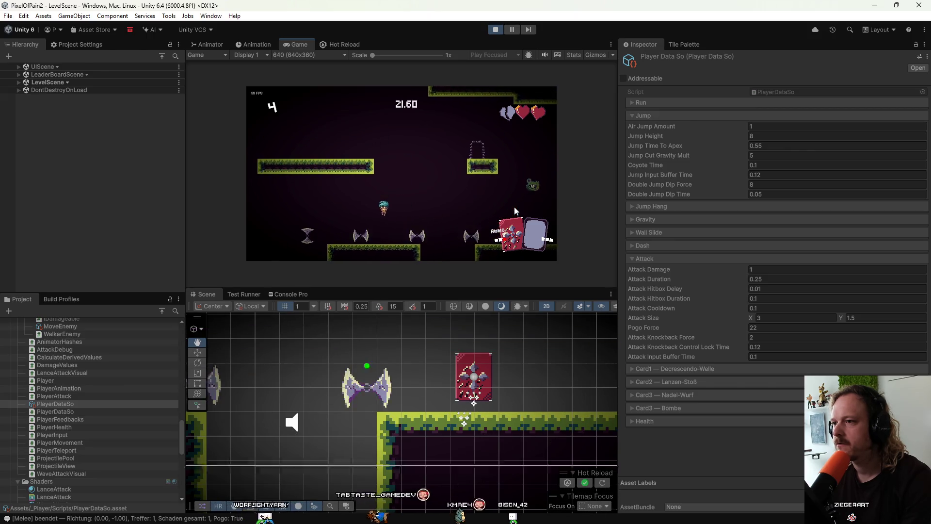
pyautogui.press('space')
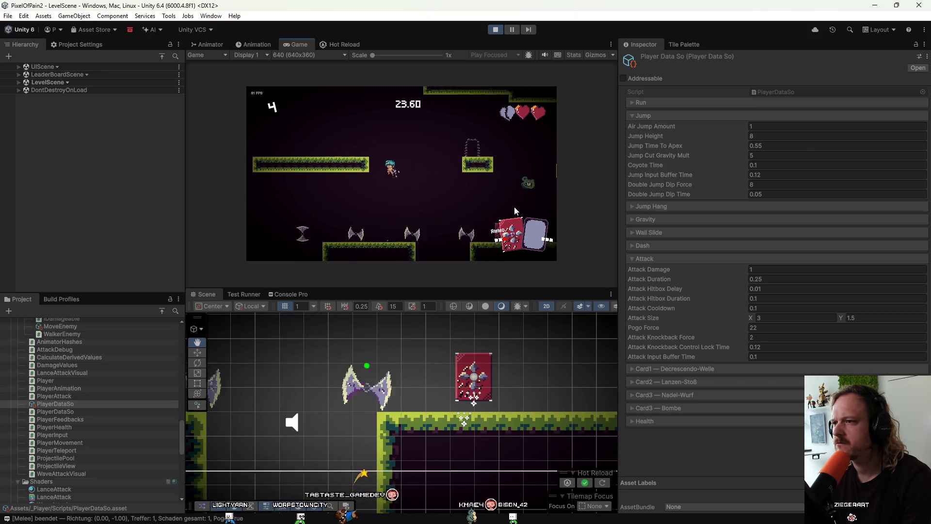
pyautogui.press('space')
pyautogui.press('space')
pyautogui.press('space')
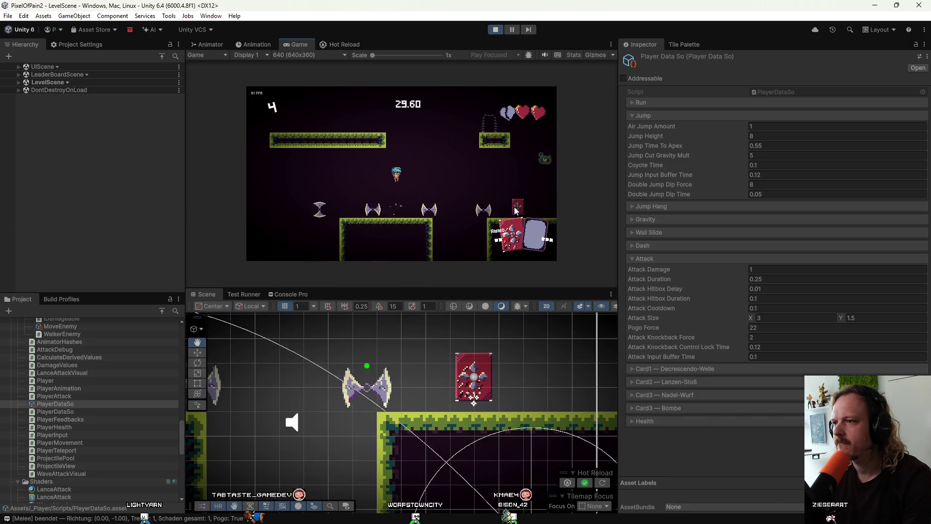
pyautogui.press('space')
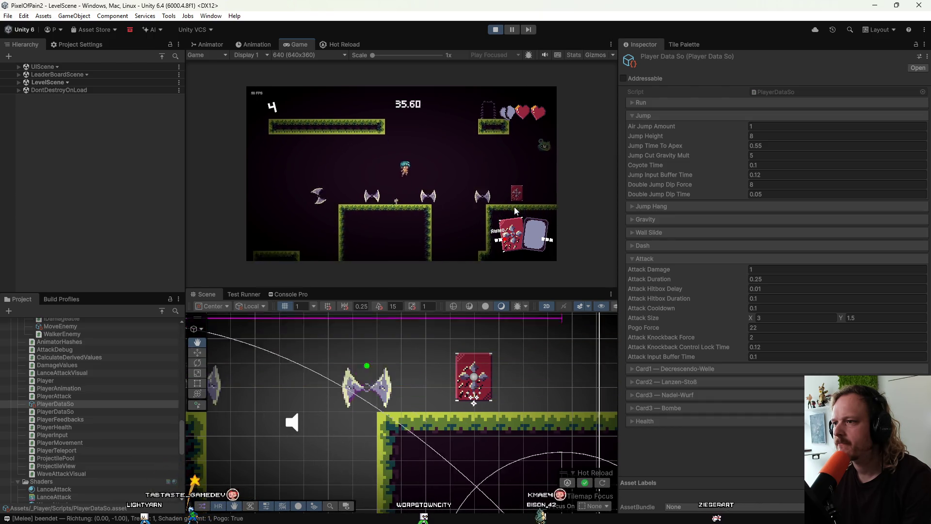
# Step: Pogo-bounce off the spiked enemies and jump above the lower platforms
pyautogui.click(515, 211)
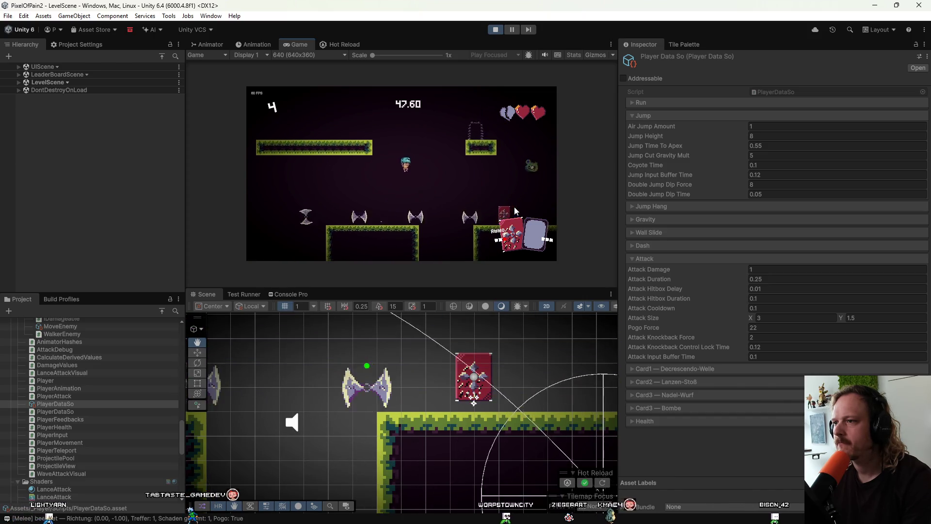
pyautogui.press('space')
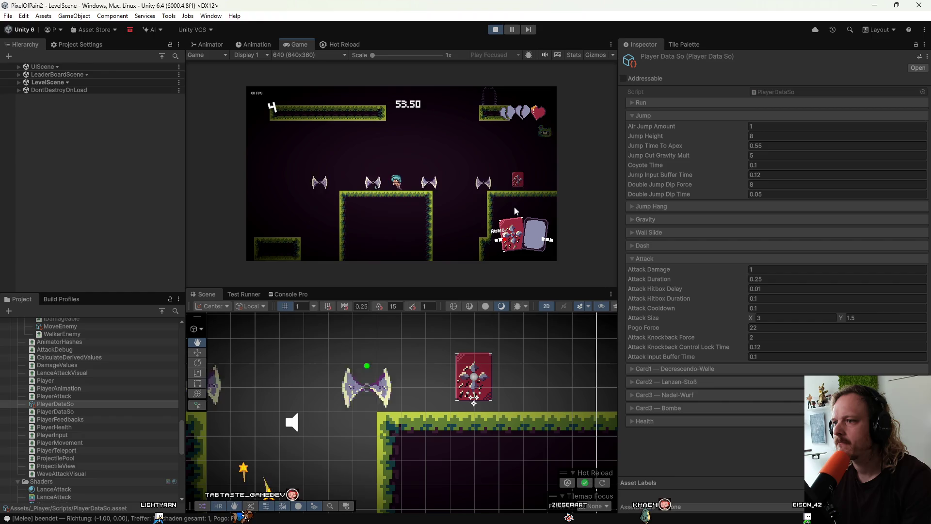
pyautogui.press('space')
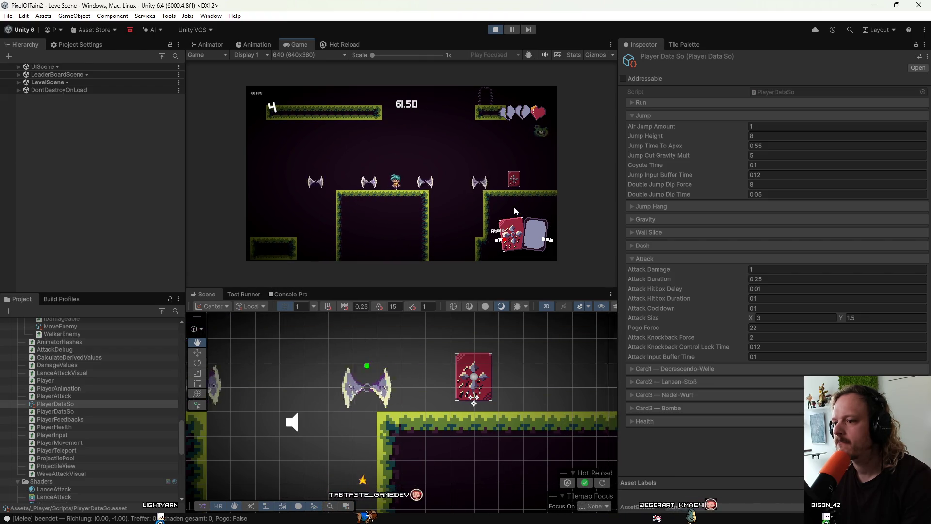
# Step: Pan the Scene view and expand PlayerDataSo's Run settings showing Run Max Speed 7.5
pyautogui.moveTo(364, 360); pyautogui.dragTo(556, 367)
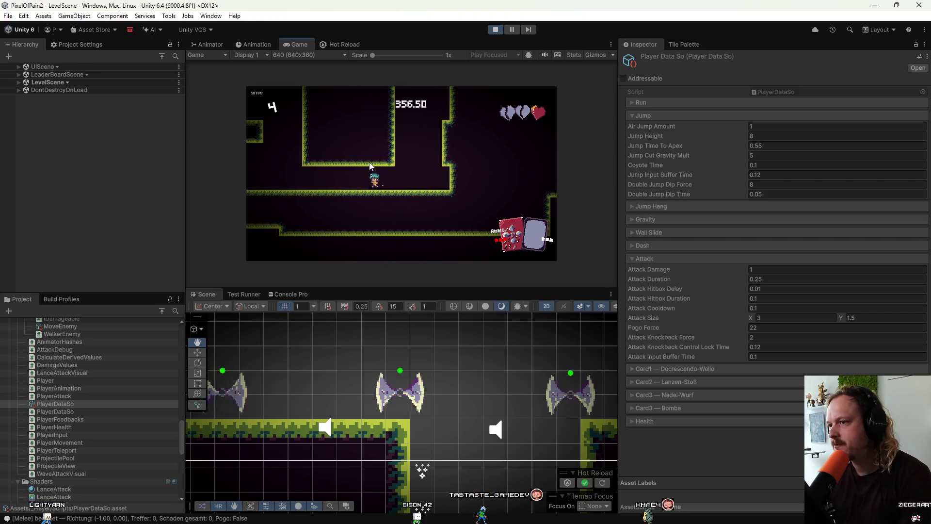
pyautogui.click(633, 103)
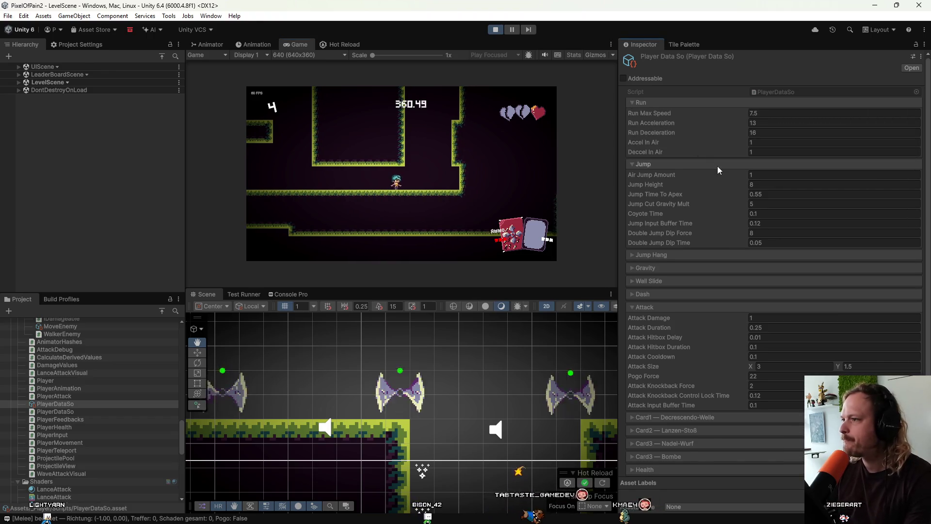
# Step: Change Run Max Speed from 7.5 to 8 while running the player right
pyautogui.click(756, 113)
pyautogui.write('8.5')
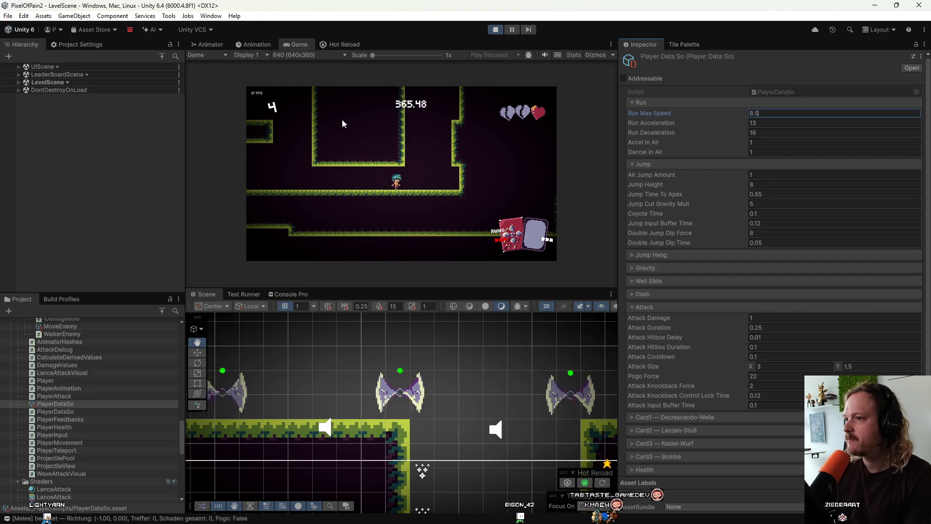
pyautogui.click(406, 193)
pyautogui.press('d')
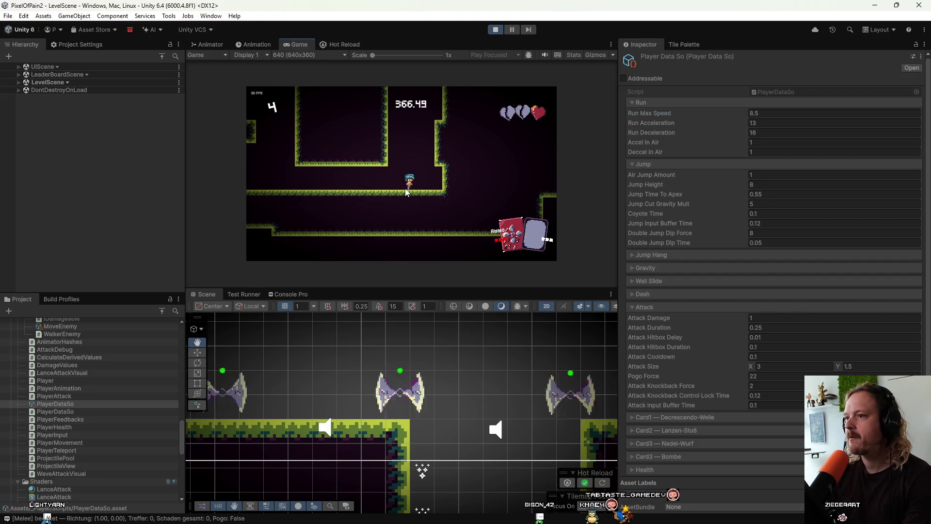
pyautogui.press('d')
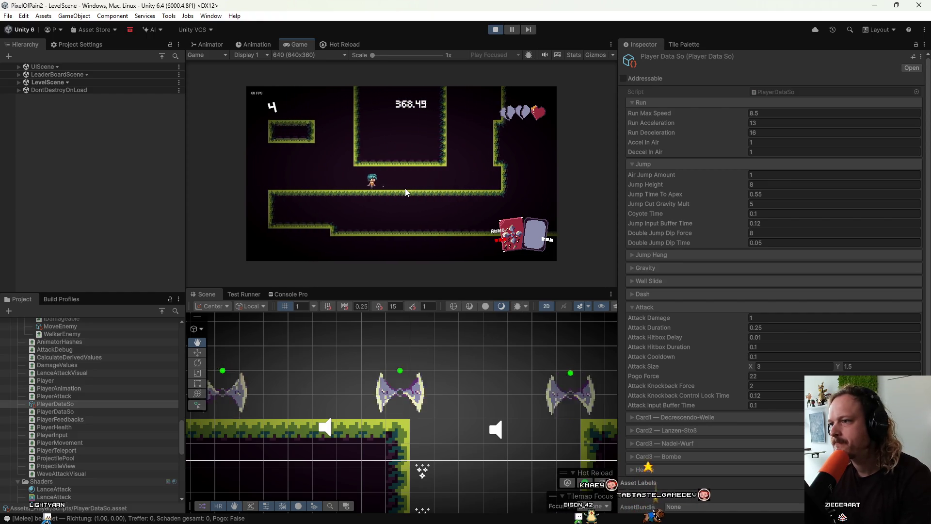
pyautogui.press('d')
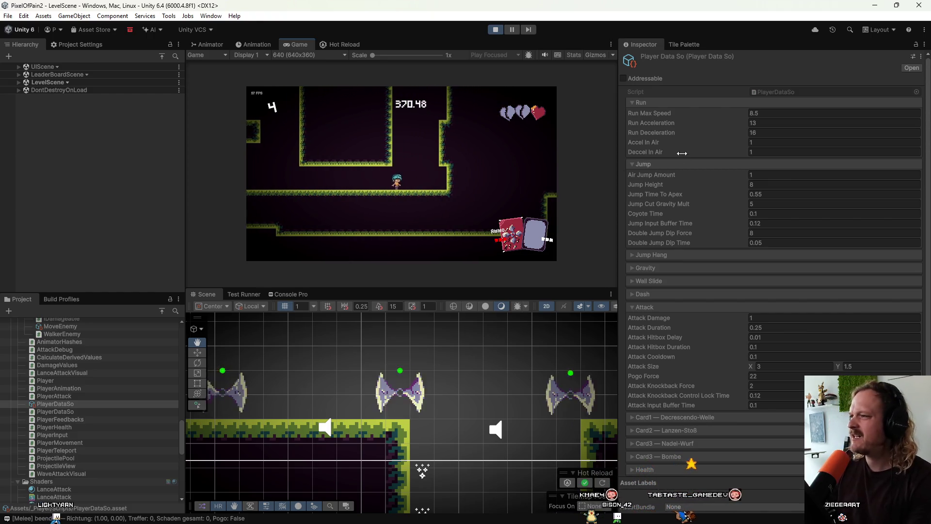
pyautogui.write('8')
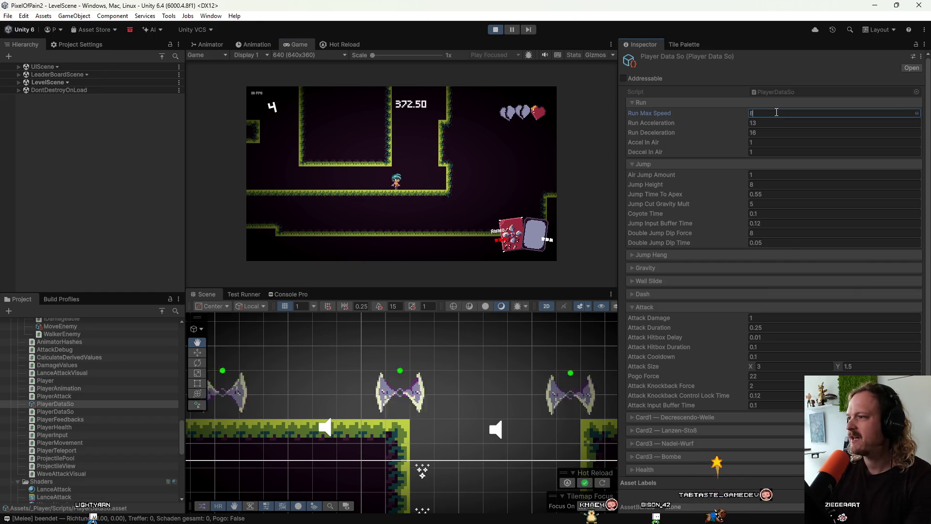
pyautogui.click(481, 173)
# Step: Climb the shaft by wall-jumping, walk the new floor and jump into the next room
pyautogui.press('space')
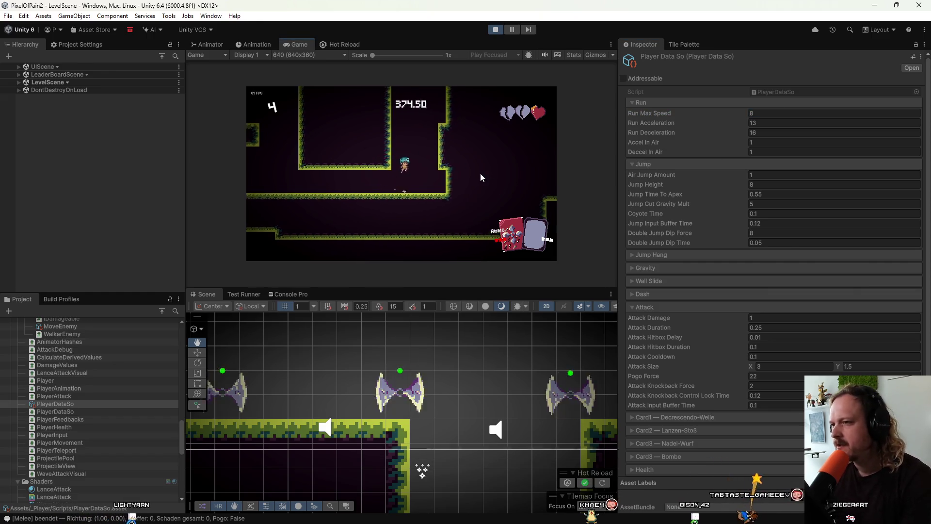
pyautogui.press('space')
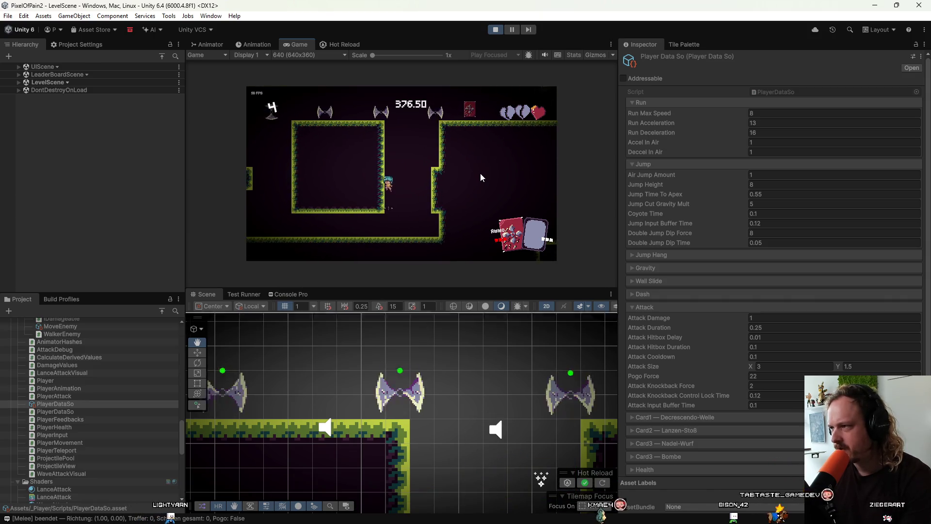
pyautogui.press('space')
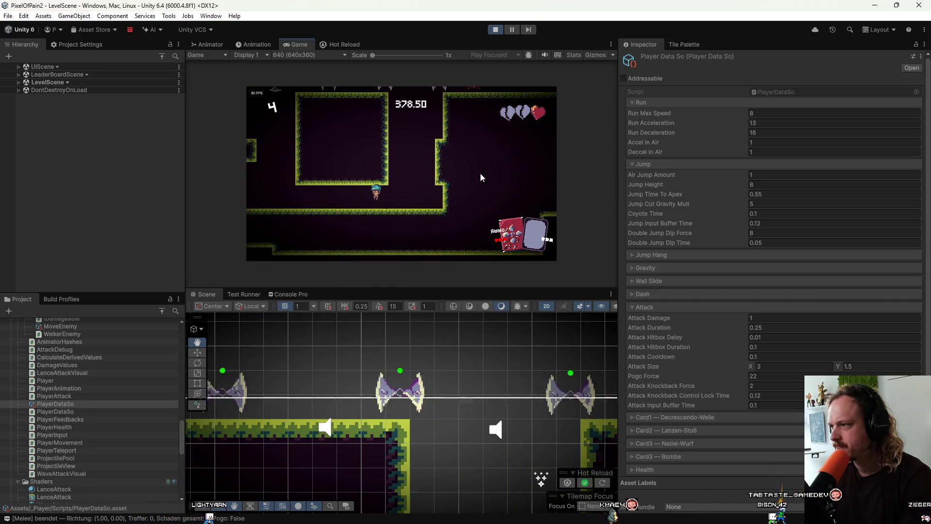
pyautogui.press('space')
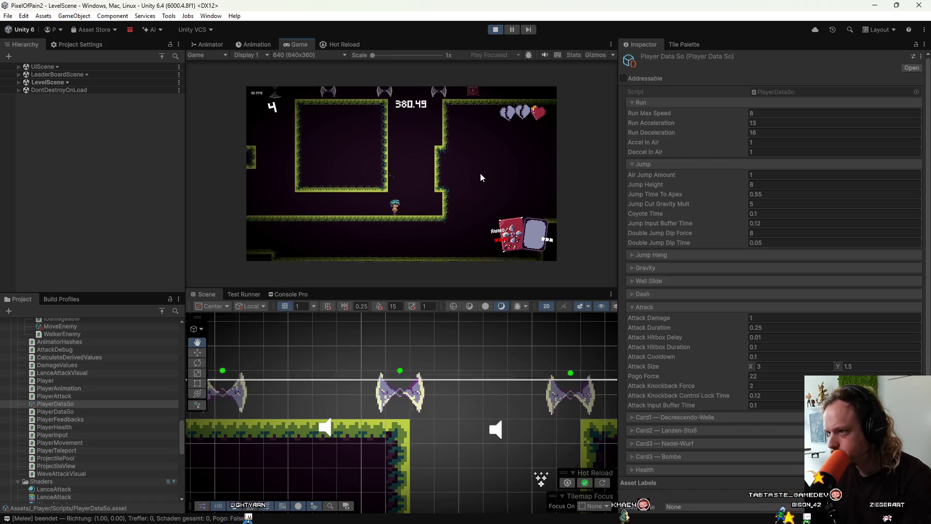
pyautogui.press('space')
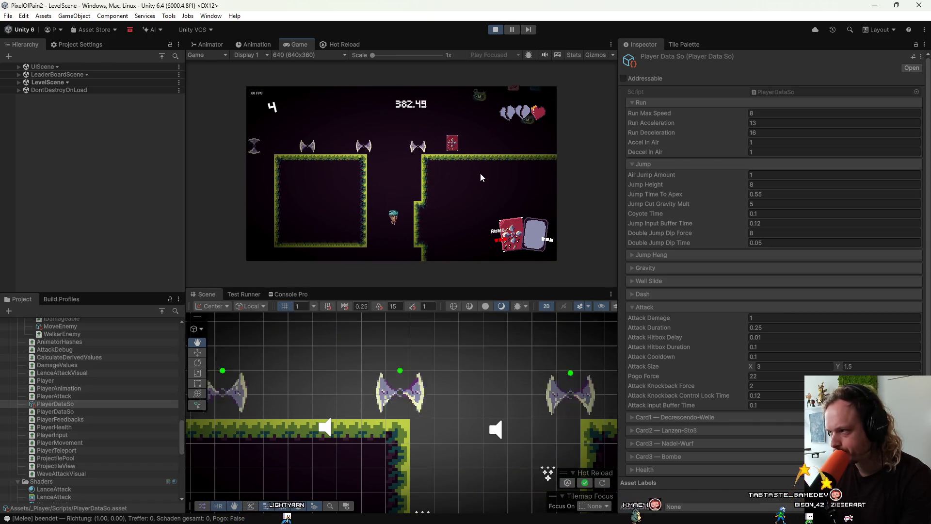
pyautogui.press('a')
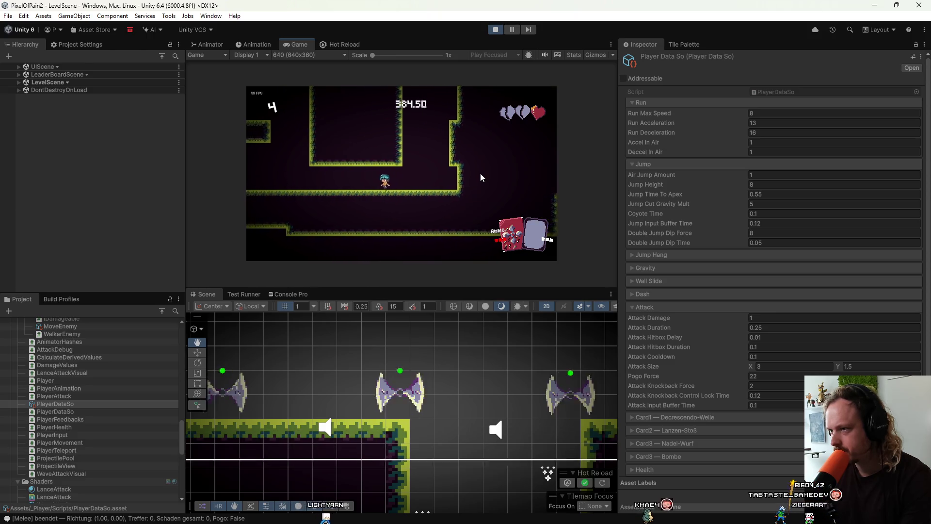
pyautogui.press('d')
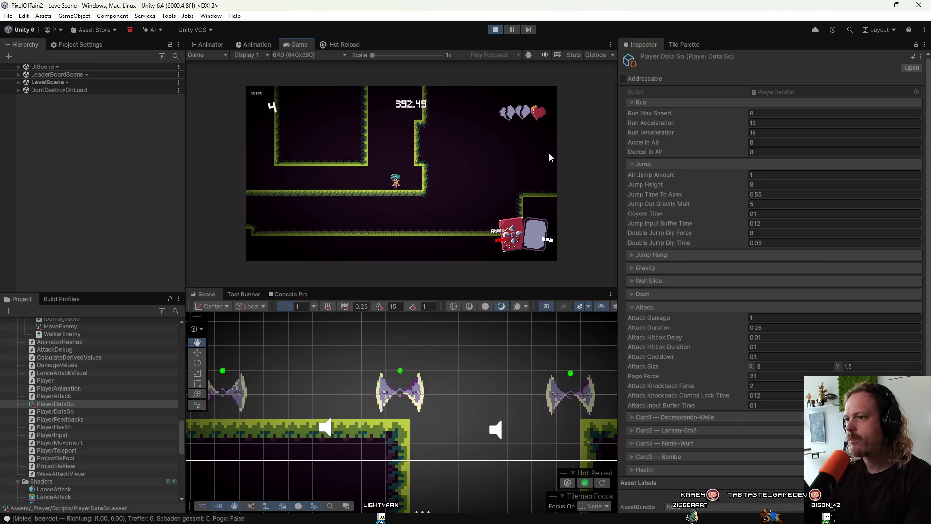
pyautogui.press('space')
pyautogui.press('space')
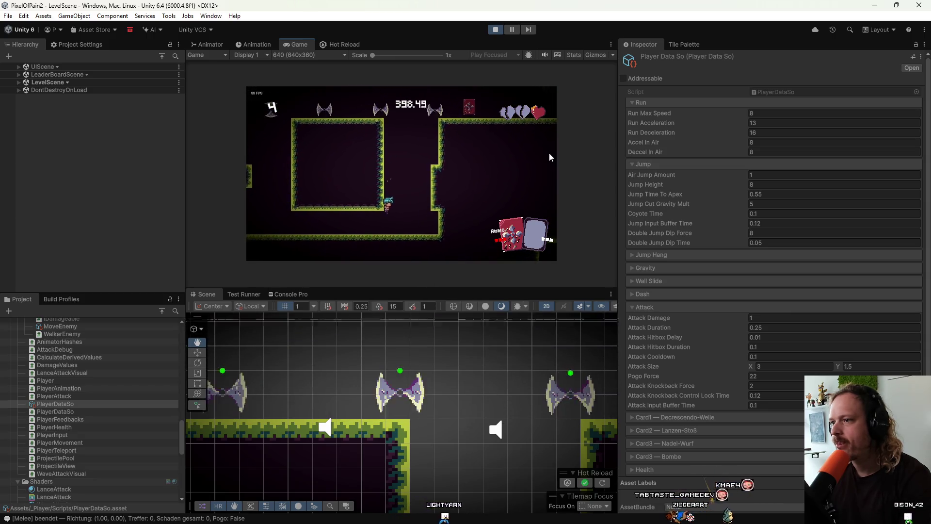
pyautogui.press('space')
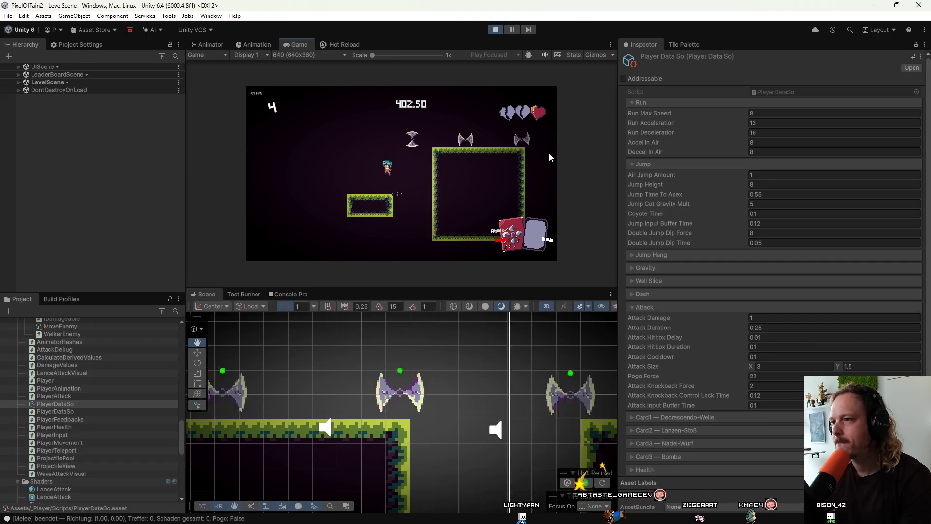
pyautogui.press('space')
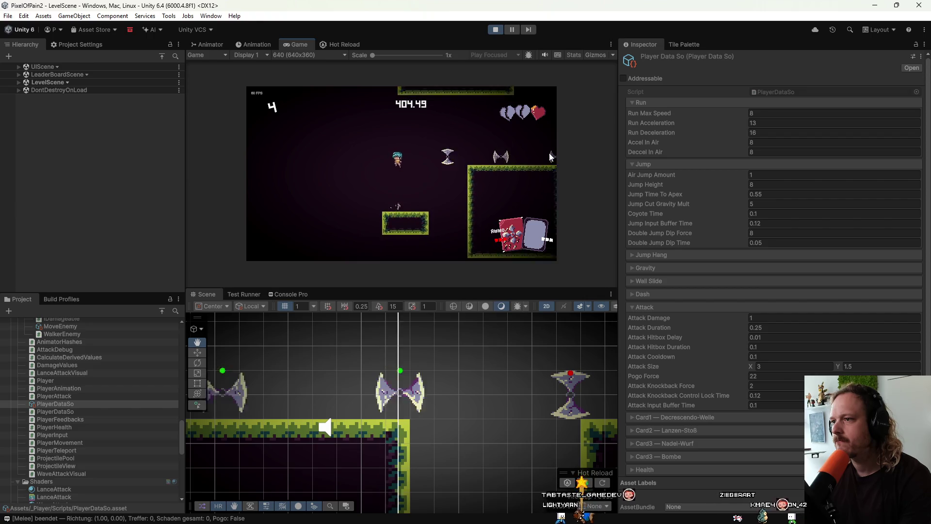
pyautogui.press('space')
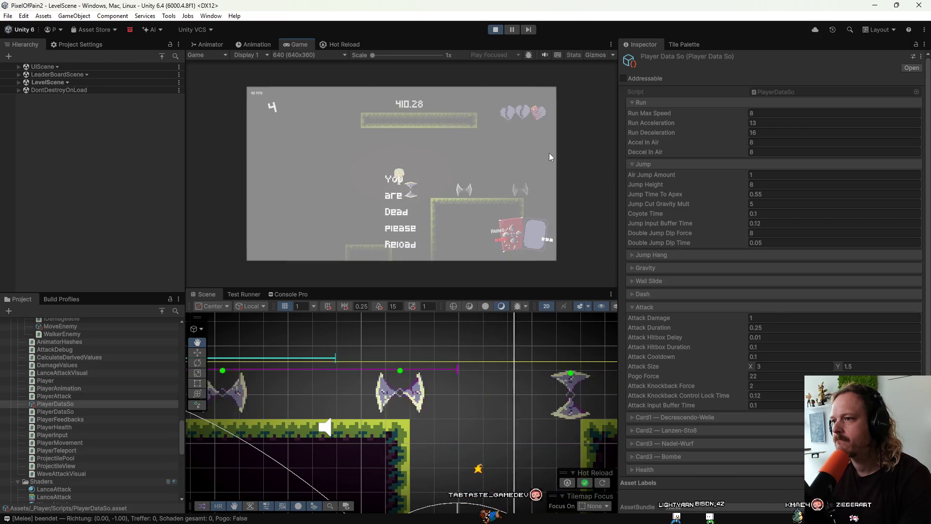
# Step: Reload after dying and jump and attack left and right into the next room
pyautogui.press('r')
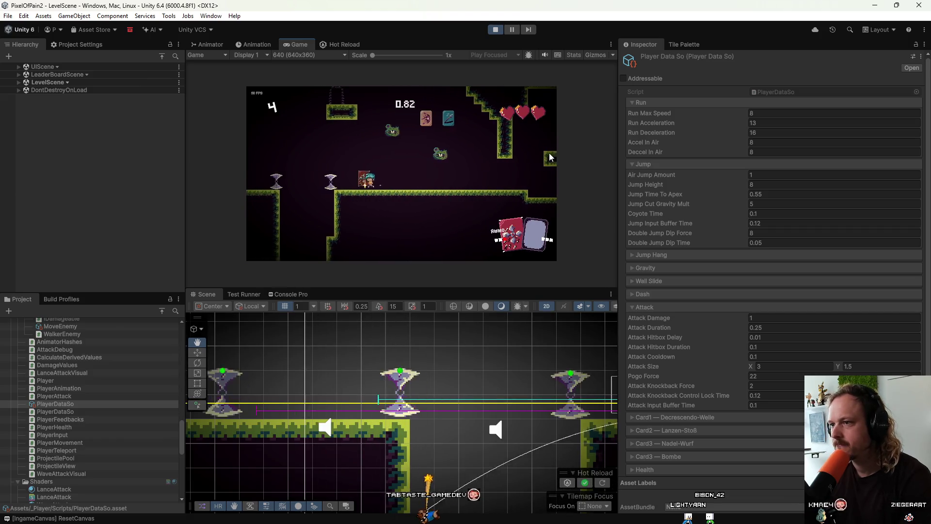
pyautogui.press('space')
pyautogui.press('x')
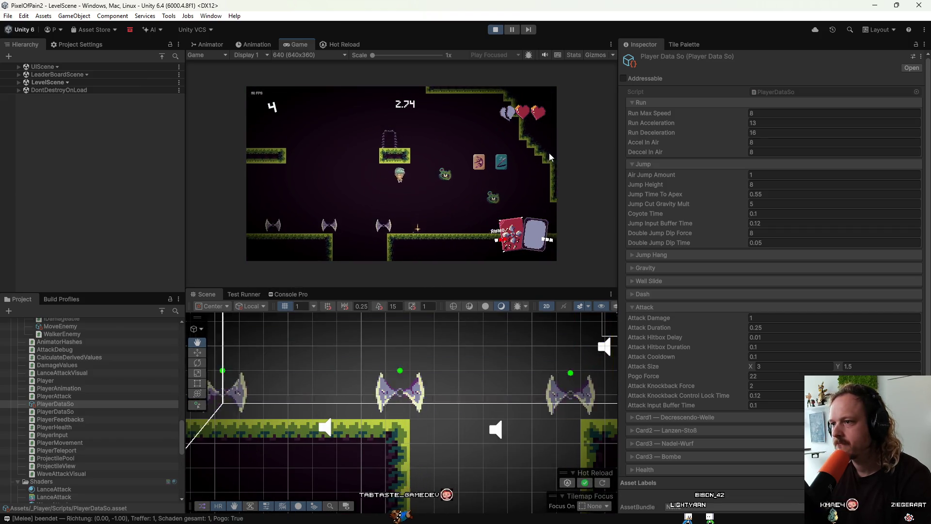
pyautogui.press('space')
pyautogui.press('x')
pyautogui.press('space')
pyautogui.press('space')
pyautogui.press('x')
pyautogui.press('space')
pyautogui.press('x')
# Step: Attack left and right, climb the shaft and land on the small platform
pyautogui.press('Left')
pyautogui.press('x')
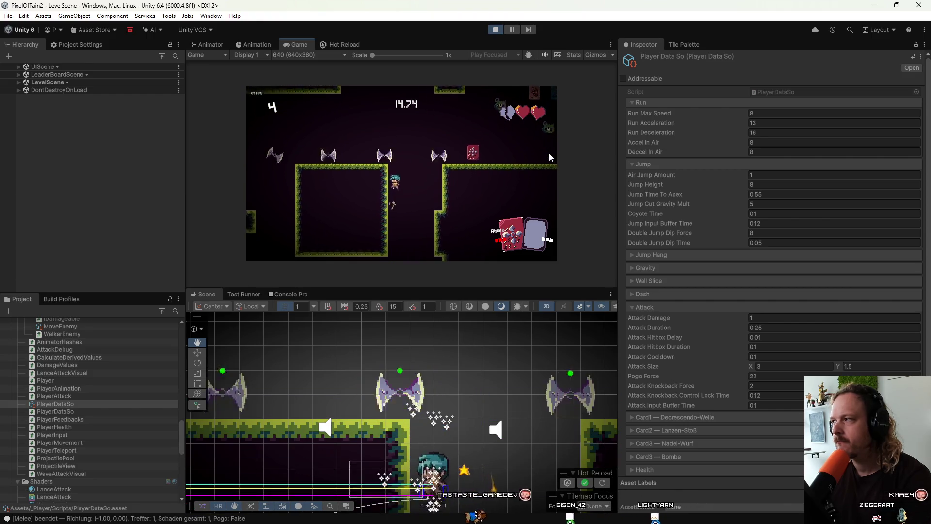
pyautogui.press('Right')
pyautogui.press('x')
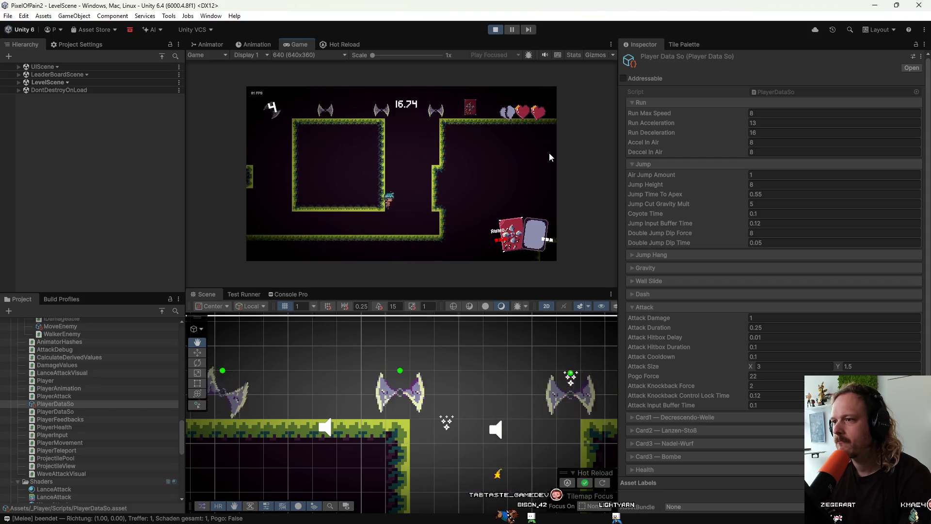
pyautogui.press('space')
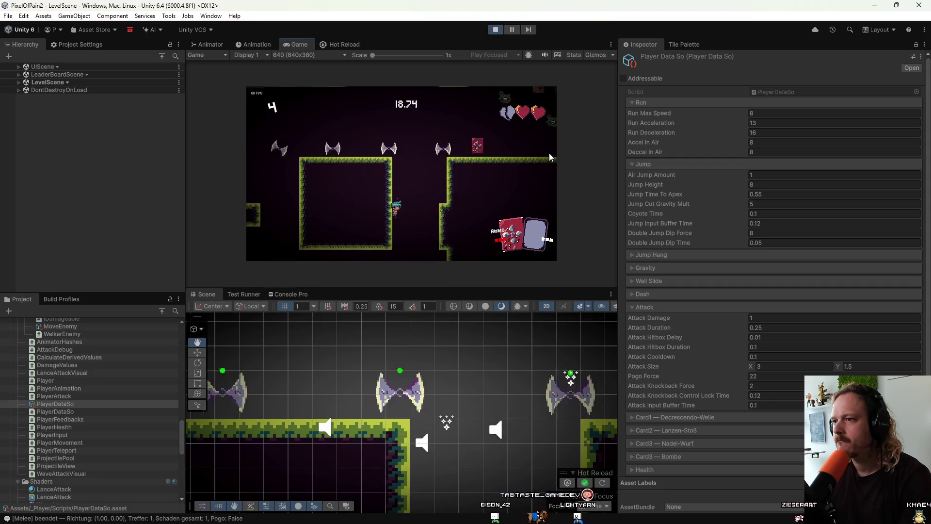
pyautogui.press('space')
pyautogui.press('space')
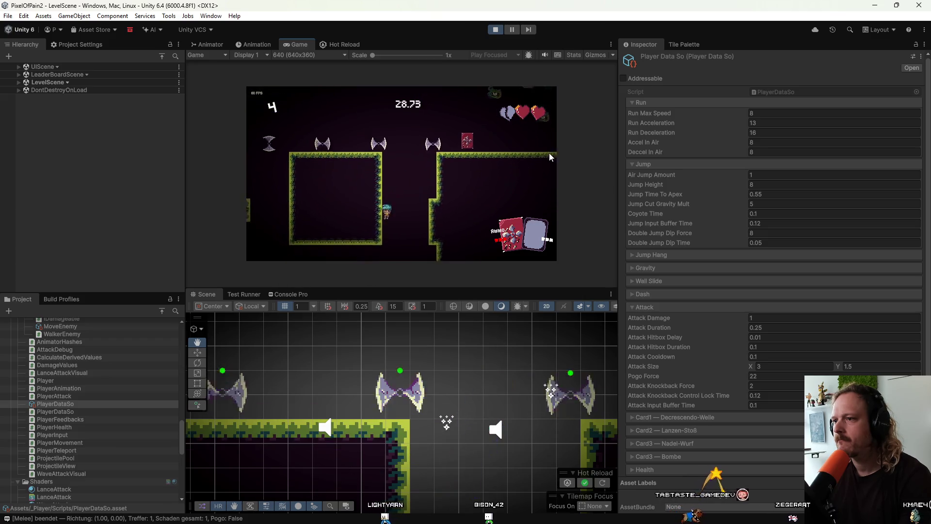
pyautogui.press('space')
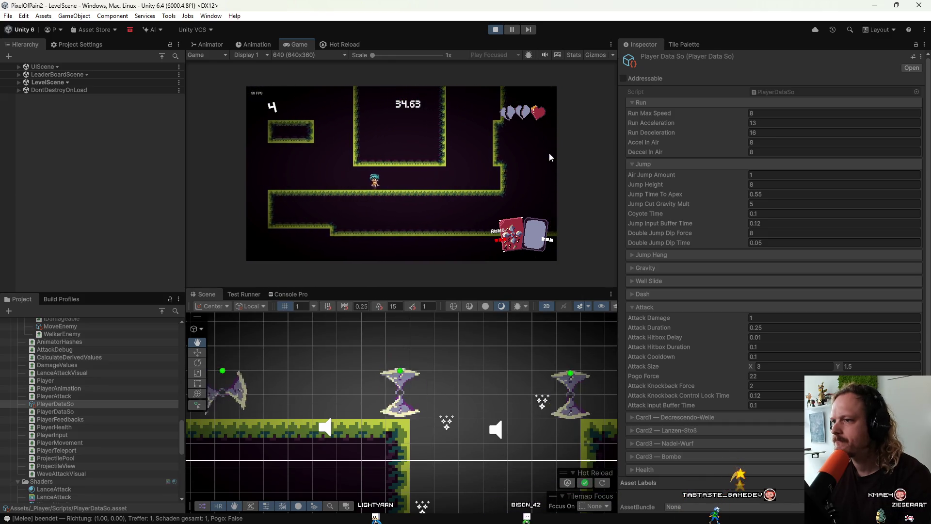
pyautogui.press('space')
pyautogui.press('a')
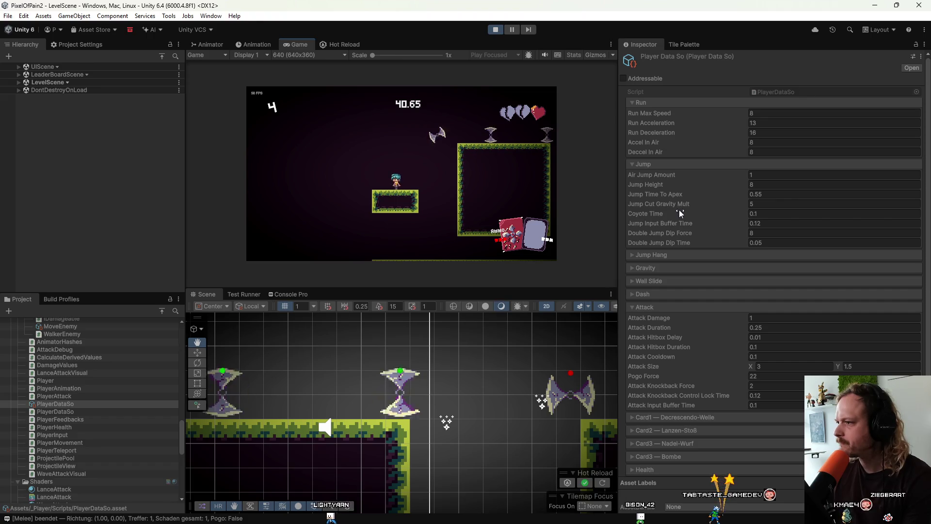
pyautogui.click(709, 144)
# Step: Set Deccel In Air back to 1 and recentre the Scene view on the player
pyautogui.click(735, 154)
pyautogui.write('1')
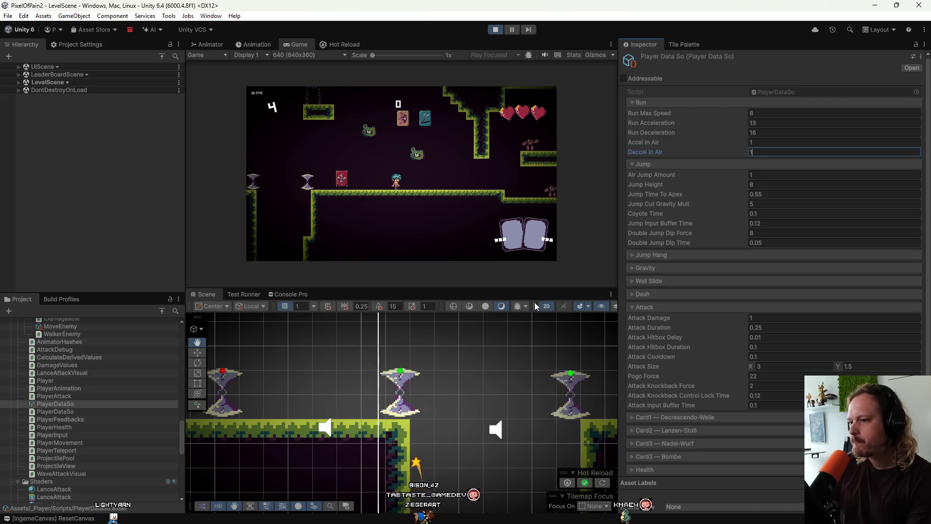
pyautogui.scroll(3, 368, 368)
pyautogui.moveTo(359, 336)
pyautogui.mouseDown()
pyautogui.moveTo(340, 335)
pyautogui.moveTo(399, 420)
pyautogui.mouseUp()
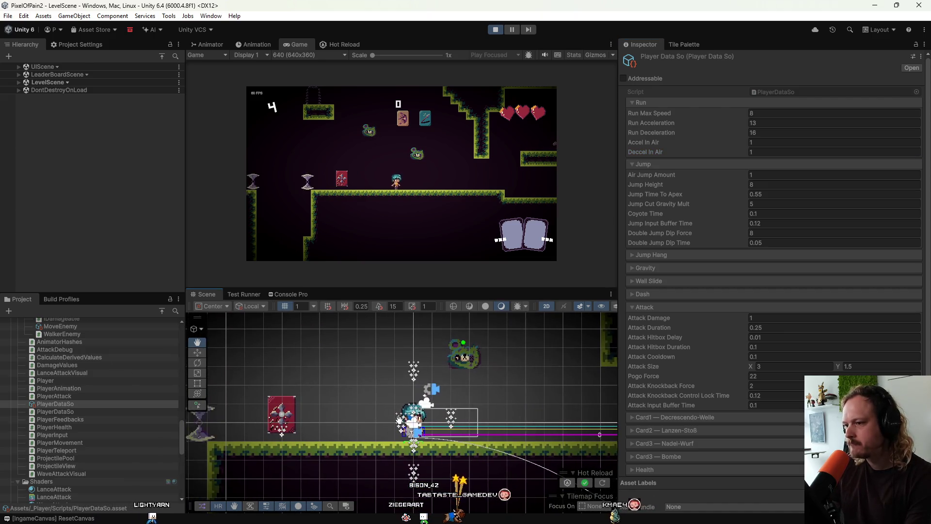
pyautogui.scroll(5, 398, 420)
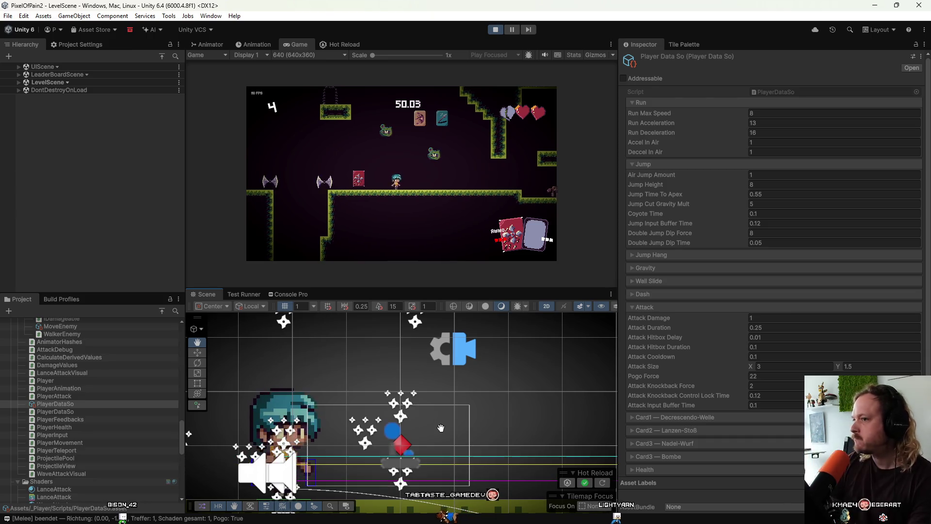
# Step: Stop the game, commit all 19 changed files to main with summary 'a', and push to origin
pyautogui.click(491, 30)
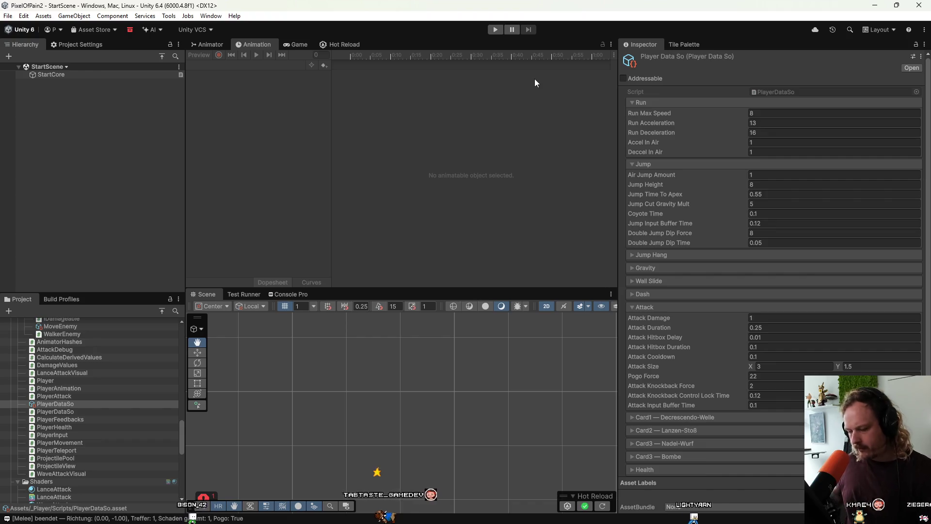
pyautogui.moveTo(543, 513)
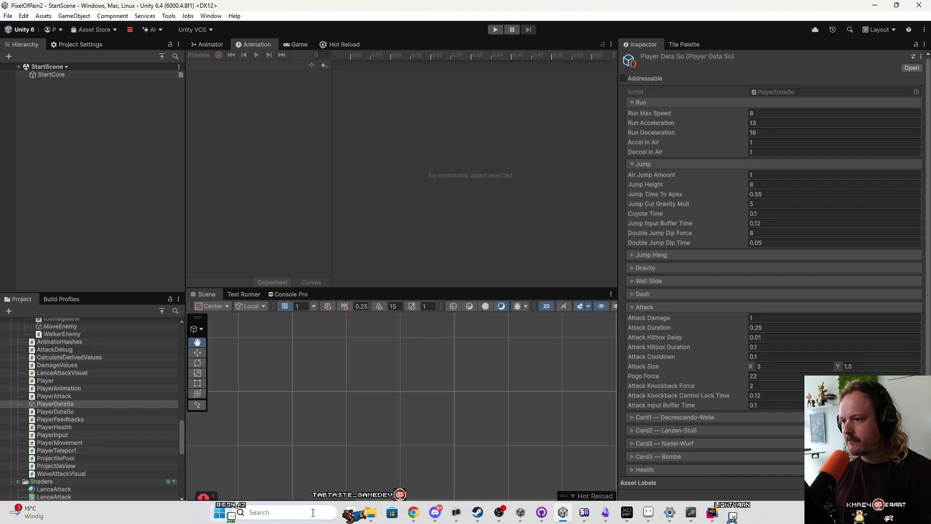
pyautogui.click(543, 513)
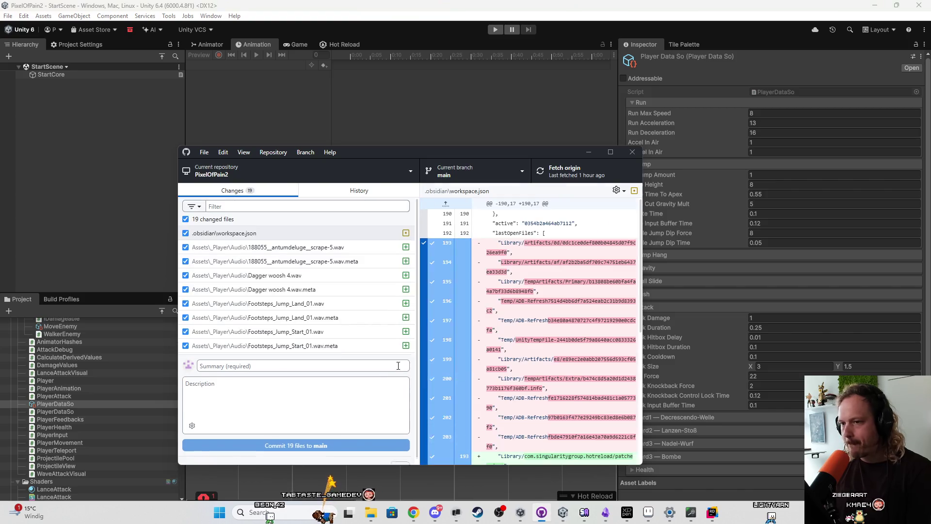
pyautogui.write('a')
pyautogui.click(298, 455)
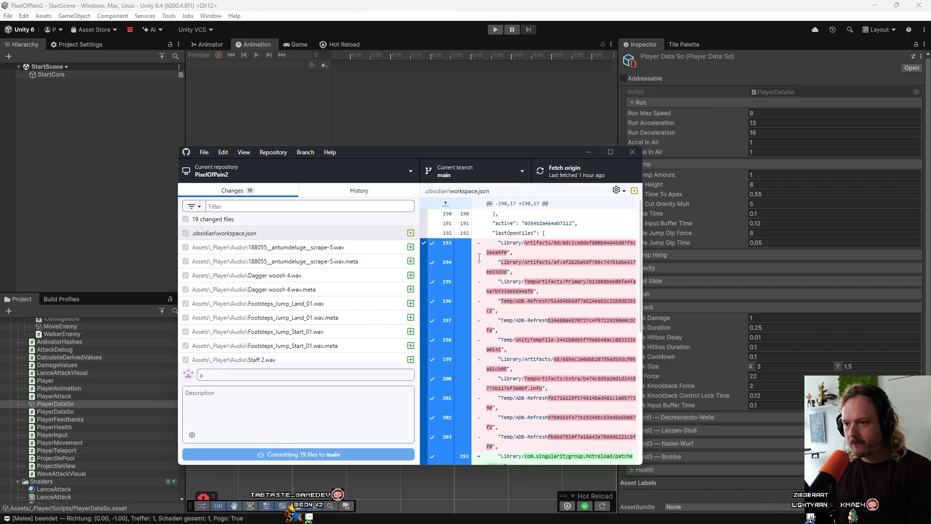
pyautogui.click(571, 176)
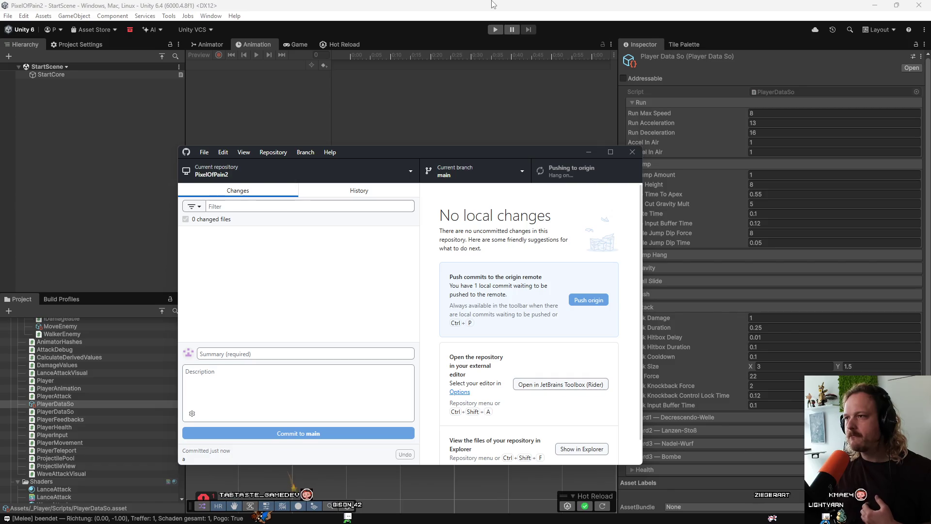
pyautogui.click(315, 94)
# Step: Open the InputSystem_Actions asset from the _Input folder in the Input Actions Editor
pyautogui.scroll(3, 77, 352)
pyautogui.scroll(10, 77, 352)
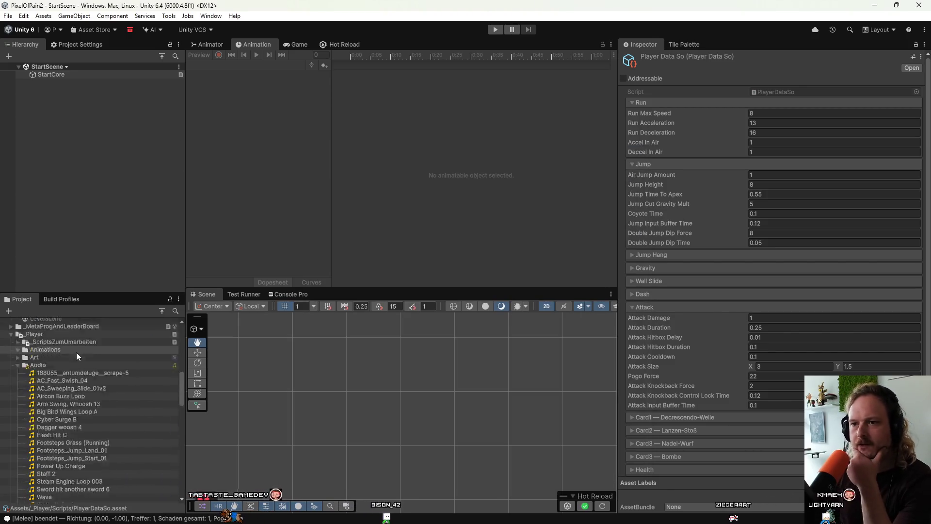
pyautogui.scroll(2, 76, 352)
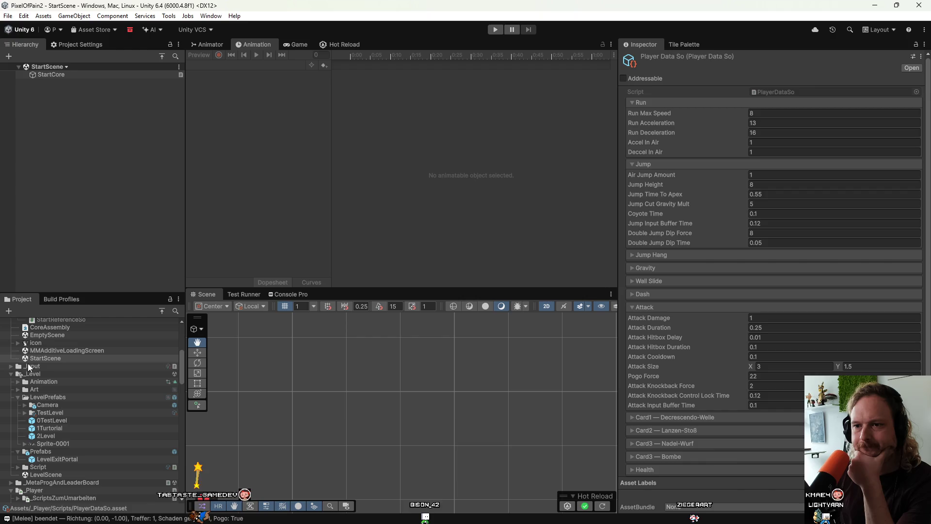
pyautogui.click(11, 366)
pyautogui.doubleClick(39, 388)
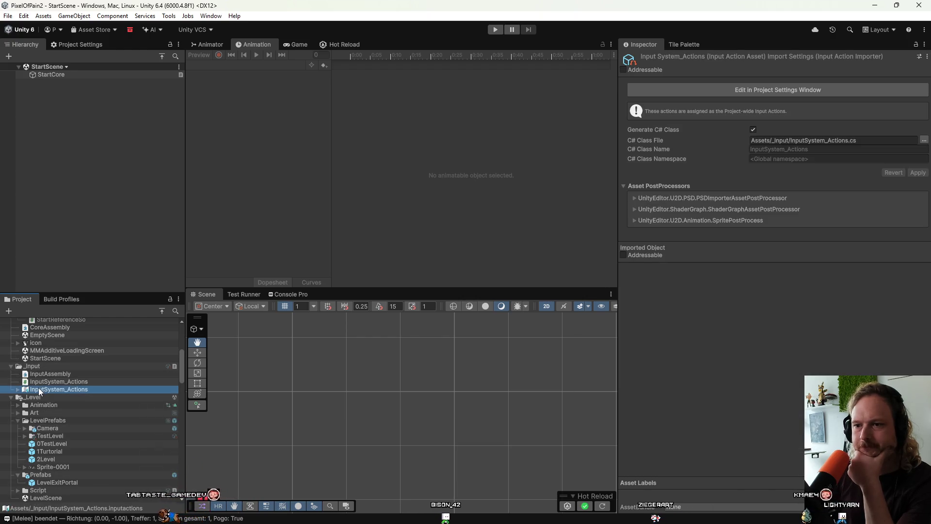
pyautogui.moveTo(528, 168)
pyautogui.mouseDown()
pyautogui.moveTo(489, 162)
pyautogui.moveTo(489, 151)
pyautogui.mouseUp()
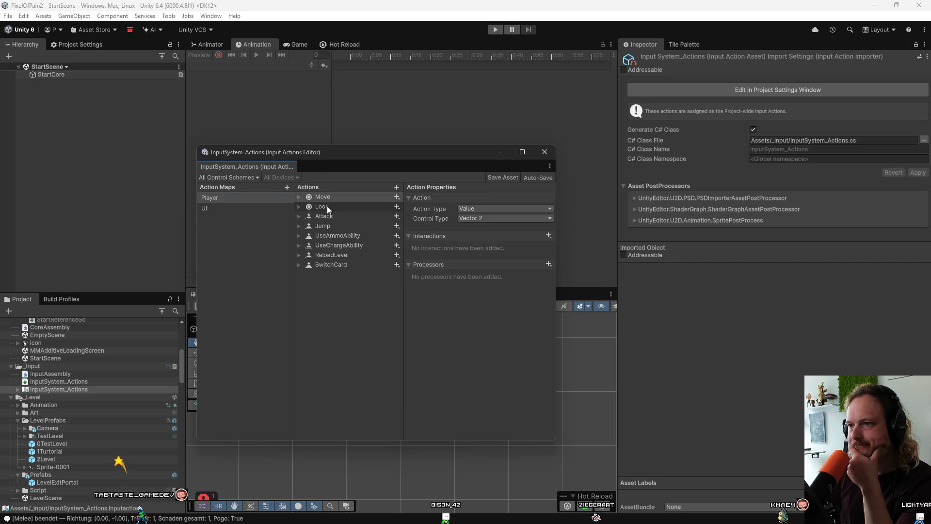
# Step: Expand the Move action and inspect its WASD, Left Stick, Joystick and XR controller bindings
pyautogui.click(299, 198)
pyautogui.click(299, 196)
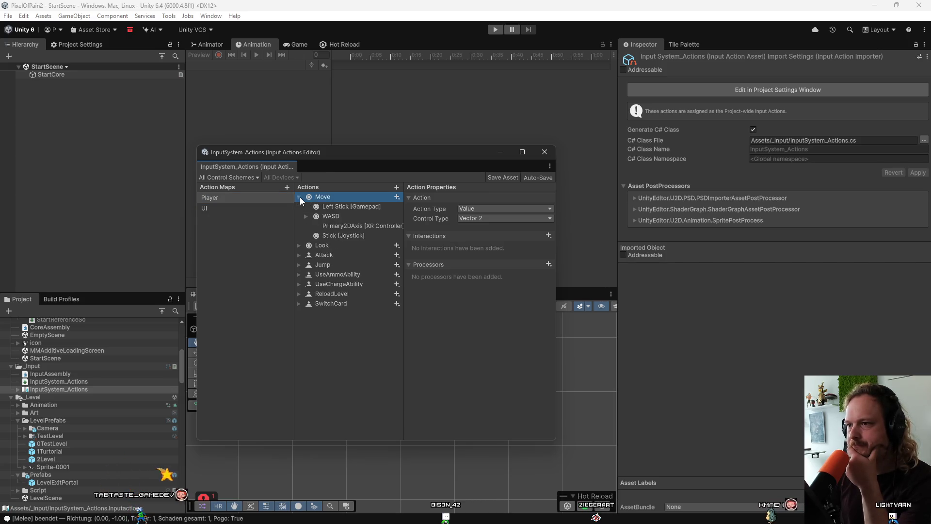
pyautogui.click(306, 217)
pyautogui.click(305, 216)
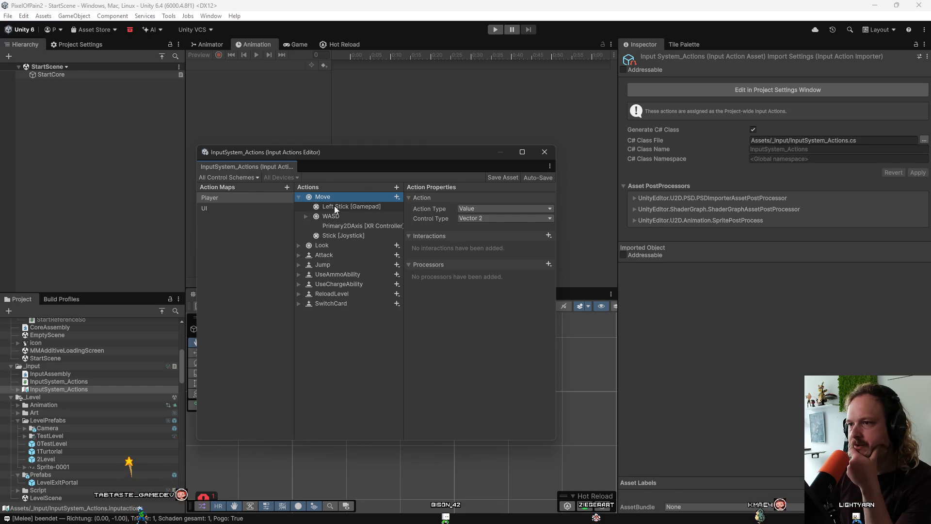
pyautogui.click(331, 206)
pyautogui.click(344, 236)
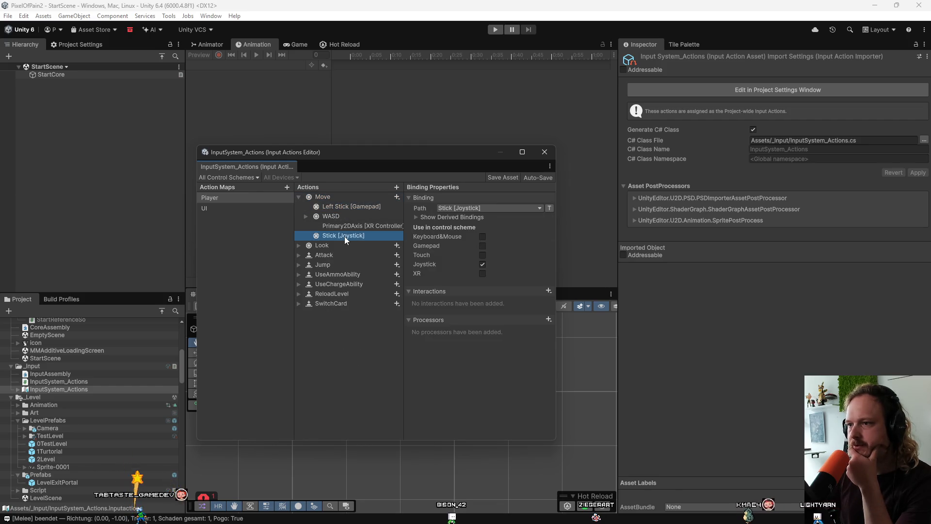
pyautogui.rightClick(343, 225)
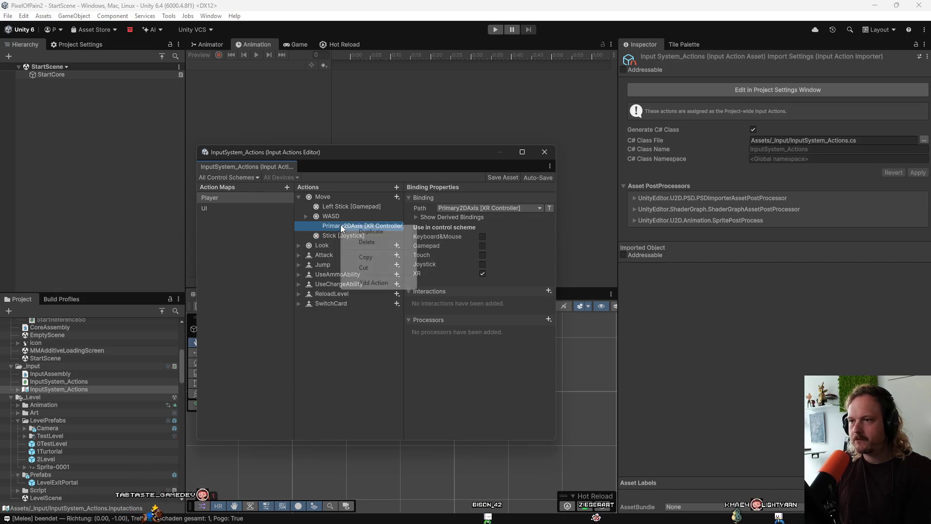
# Step: Delete the Primary2DAxis [XR Controller] and Stick [Joystick] bindings from the Move action
pyautogui.click(372, 242)
pyautogui.rightClick(357, 226)
pyautogui.click(374, 240)
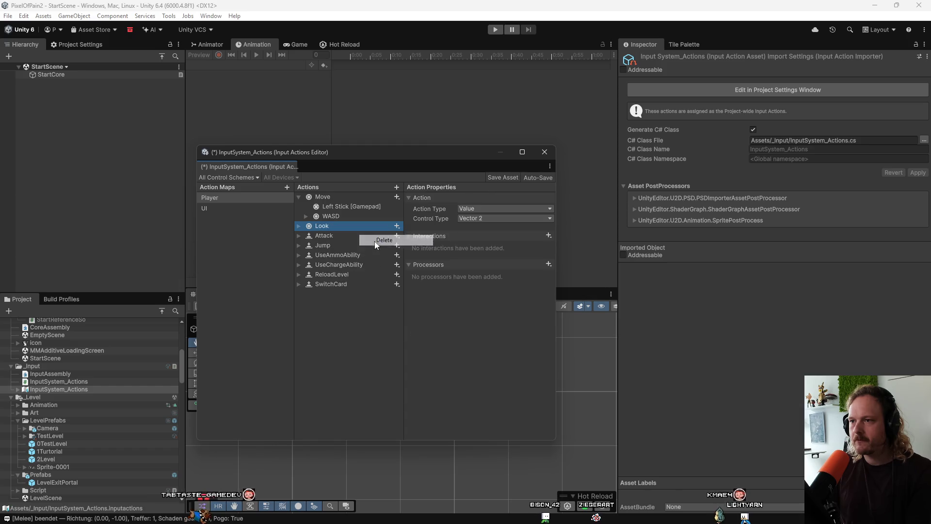
# Step: Inspect the Look action's bindings and the gamepads derived from Move's Left Stick [Gamepad] binding
pyautogui.click(298, 225)
pyautogui.rightClick(325, 245)
pyautogui.press('Escape')
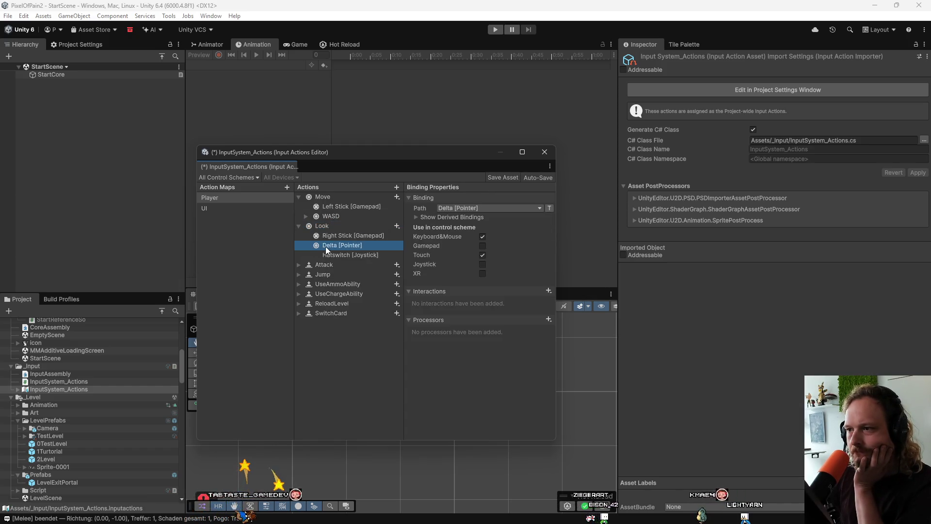
pyautogui.click(332, 254)
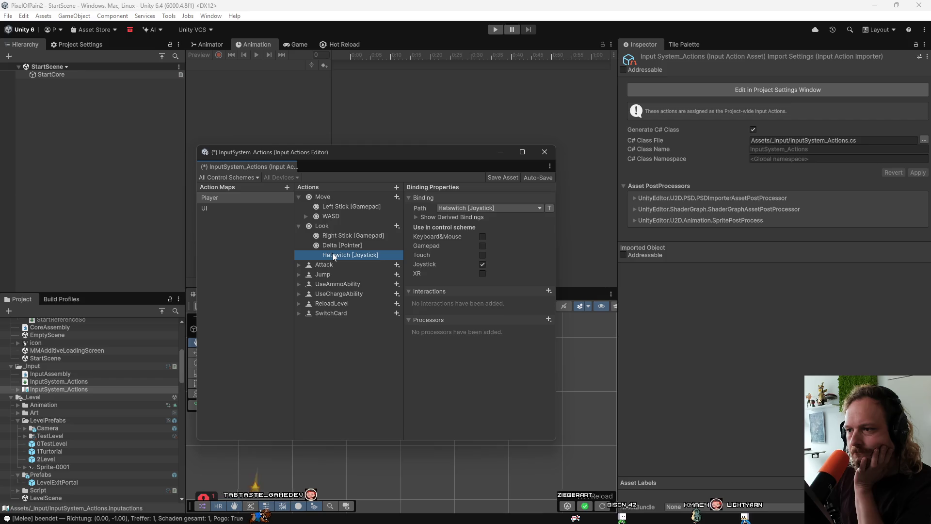
pyautogui.click(341, 205)
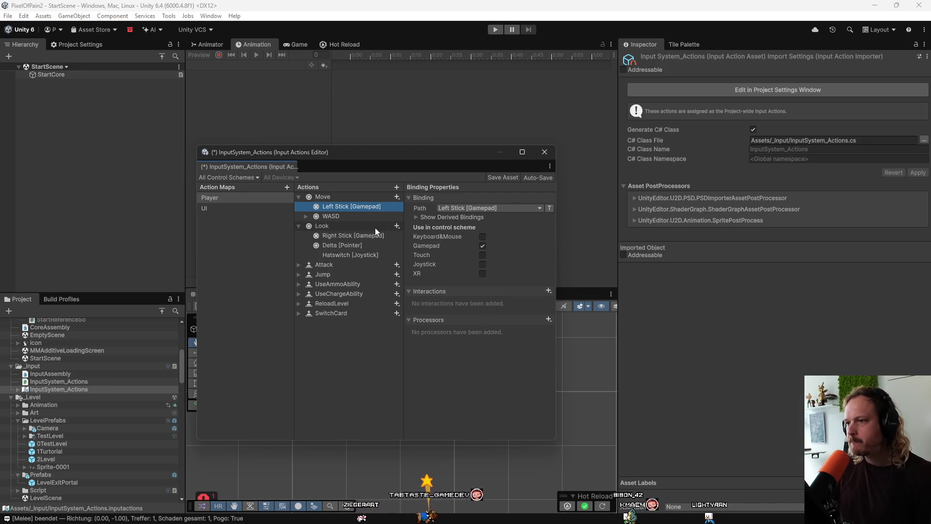
pyautogui.click(417, 217)
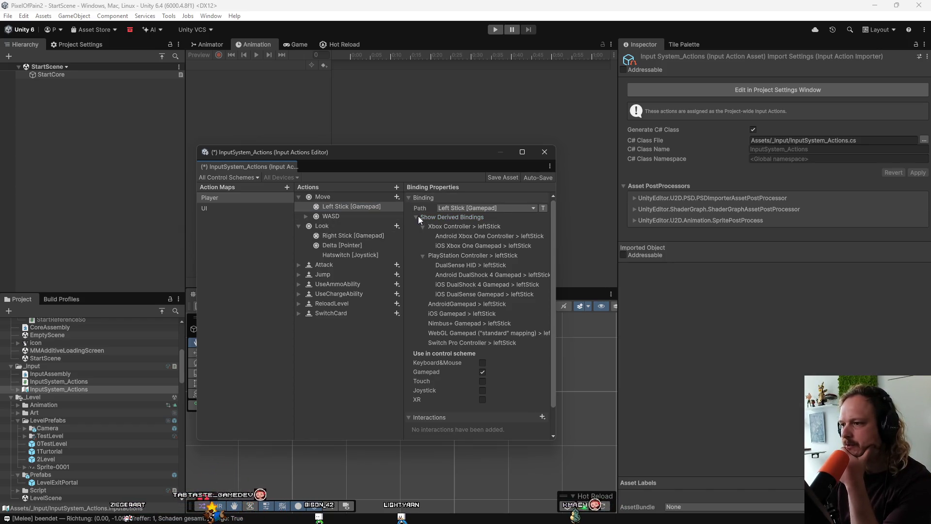
# Step: Add a Stick Deadzone processor to the Left Stick [Gamepad] binding
pyautogui.click(416, 217)
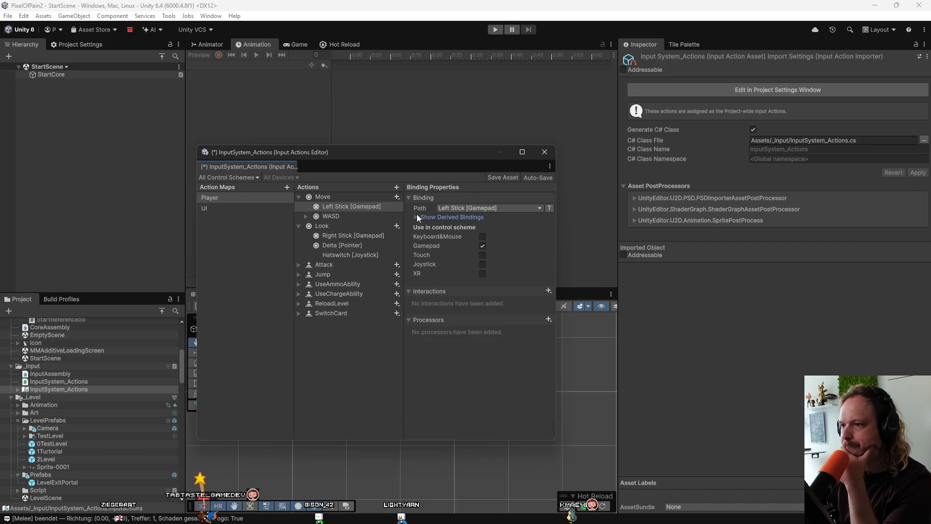
pyautogui.click(550, 291)
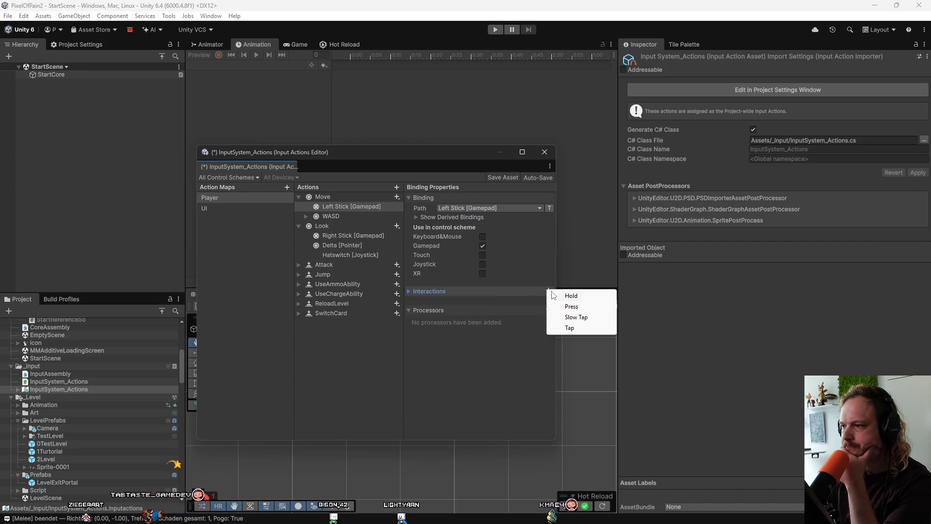
pyautogui.click(548, 309)
pyautogui.click(548, 309)
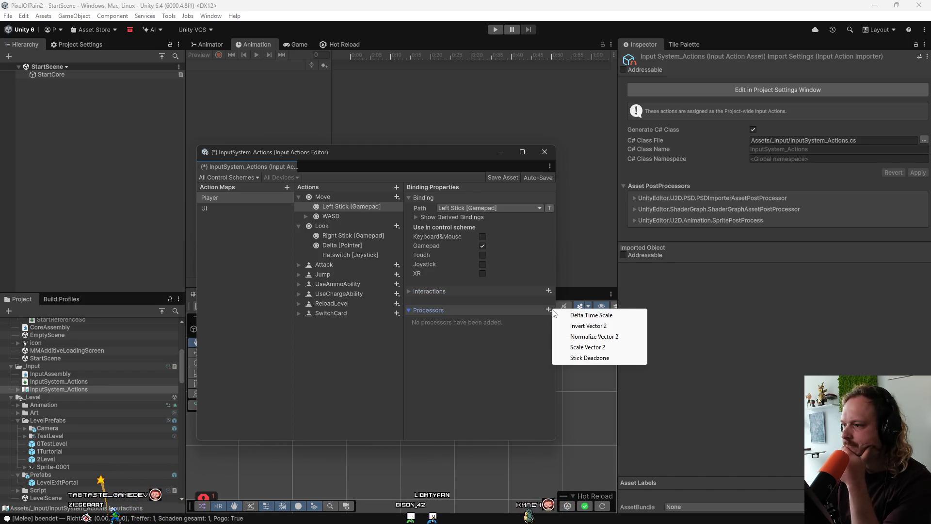
pyautogui.click(596, 360)
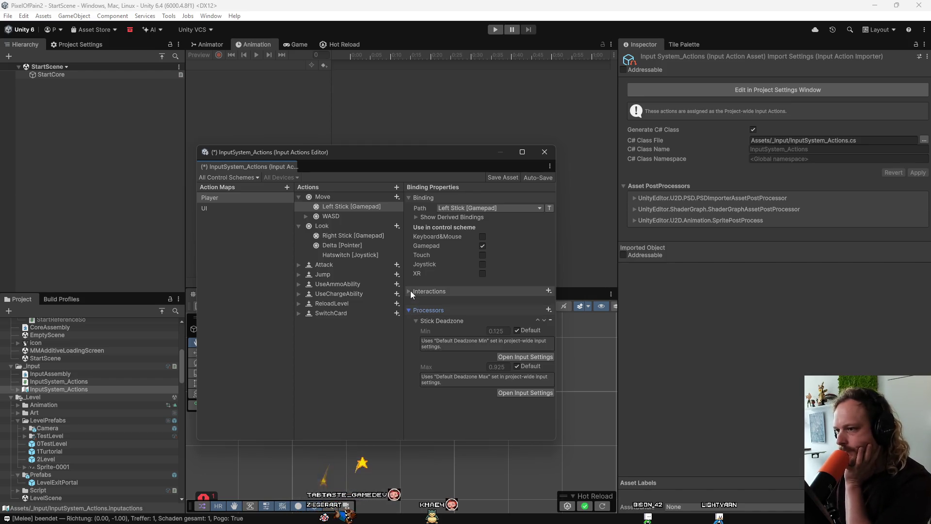
# Step: Try adding Normalize Vector 2 and Scale Vector 2 processors, then remove both again
pyautogui.click(549, 310)
pyautogui.click(589, 338)
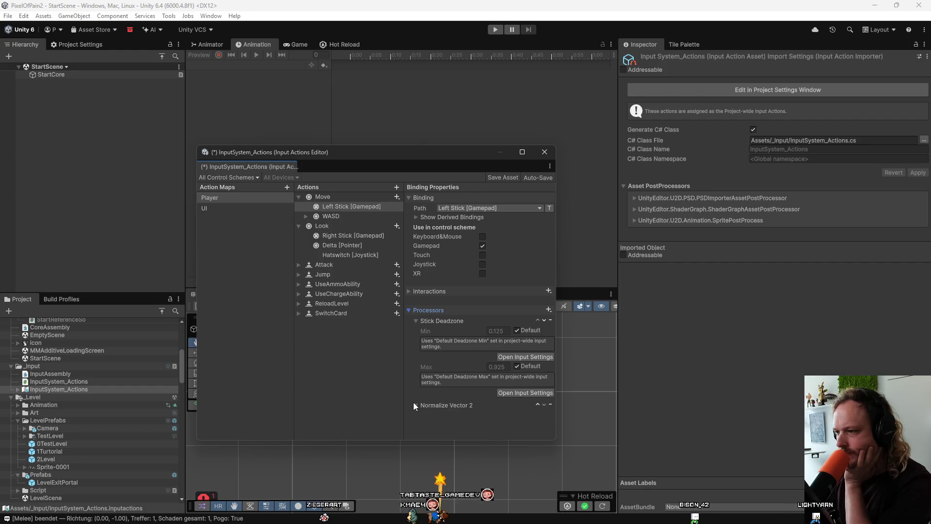
pyautogui.click(428, 403)
pyautogui.click(550, 404)
pyautogui.click(549, 310)
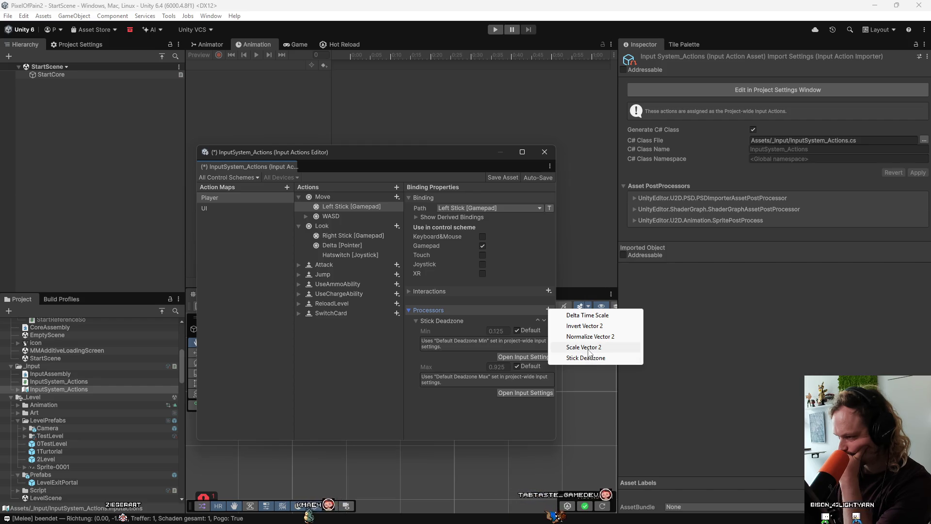
pyautogui.click(588, 349)
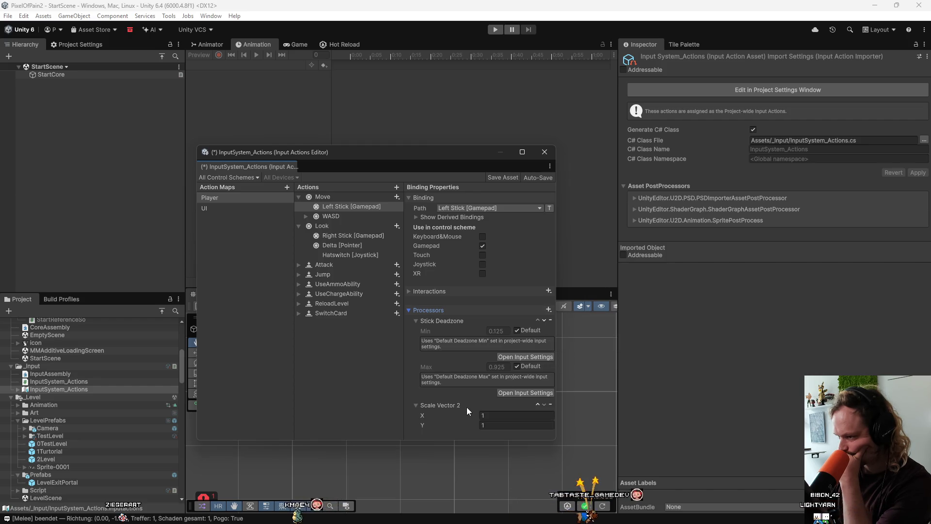
pyautogui.click(551, 404)
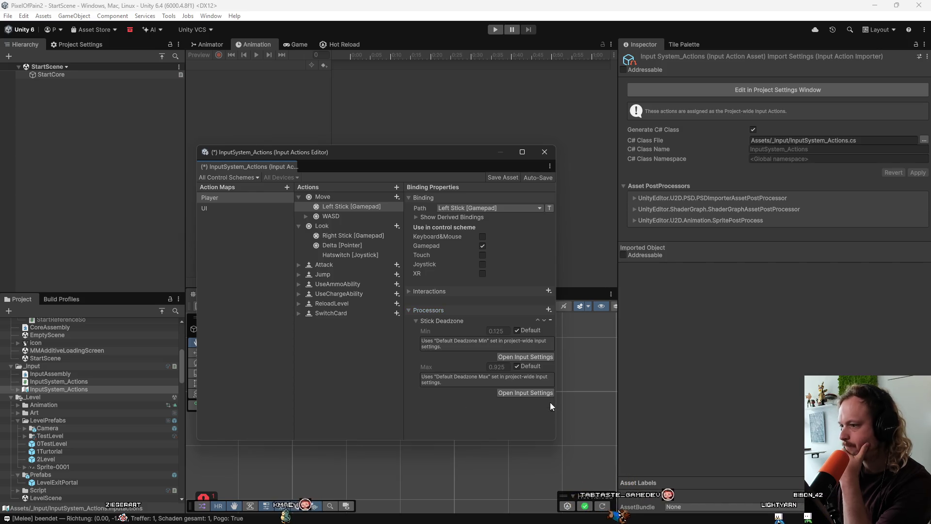
pyautogui.click(548, 310)
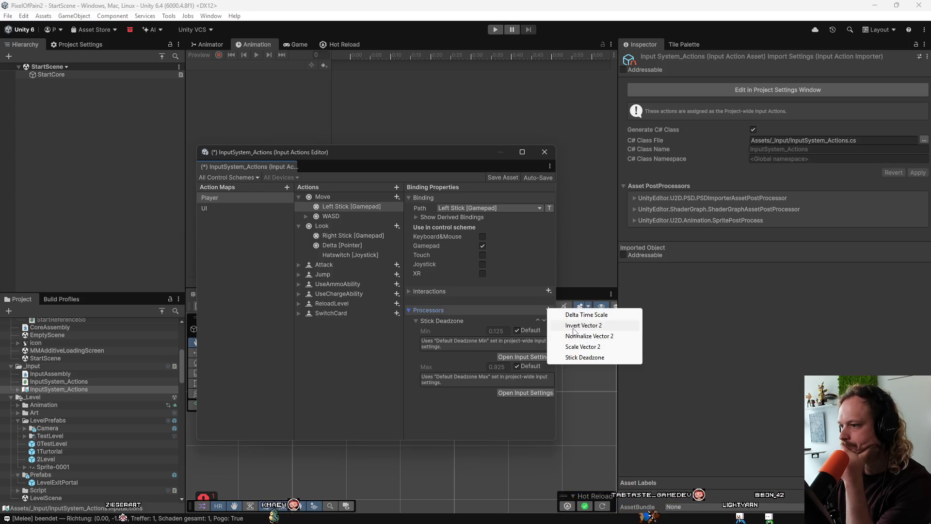
pyautogui.click(516, 314)
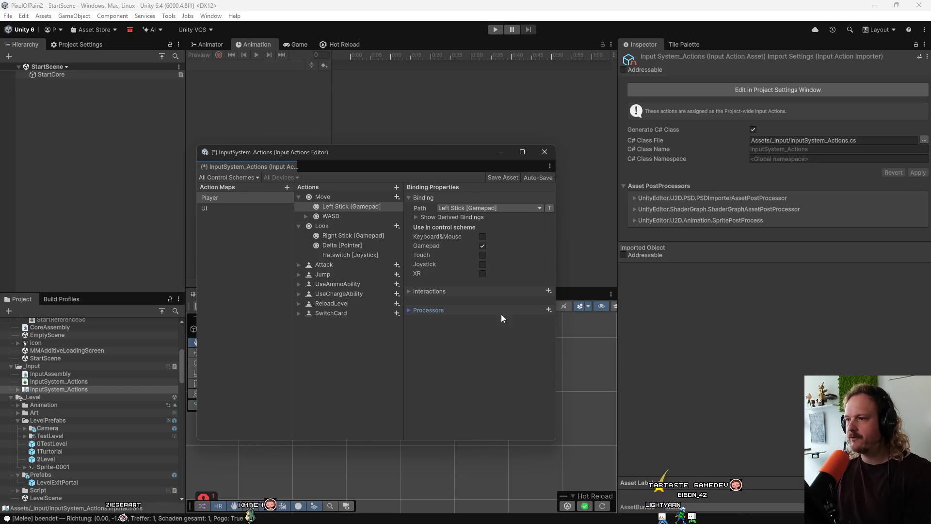
pyautogui.click(435, 309)
# Step: Save the InputSystem_Actions asset, close the editor, and launch the Claude desktop app
pyautogui.hotkey('ctrl', 's')
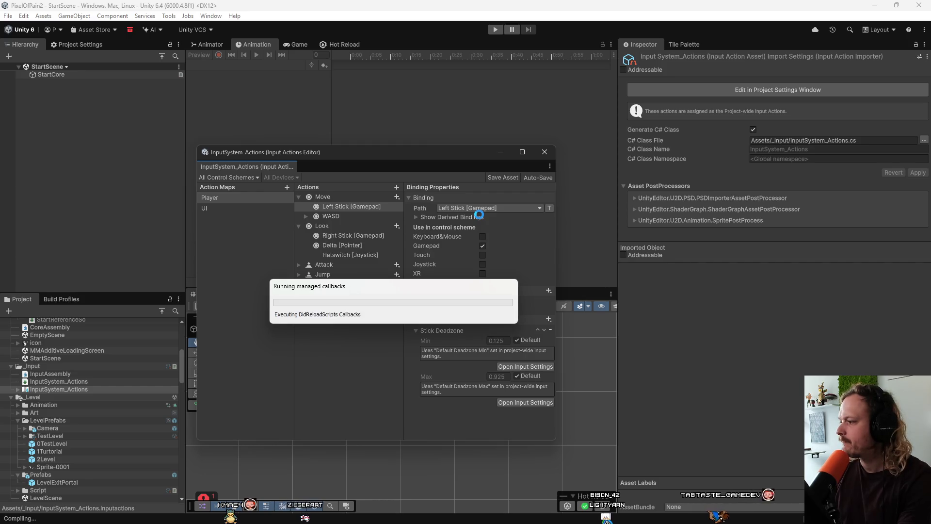
pyautogui.click(495, 176)
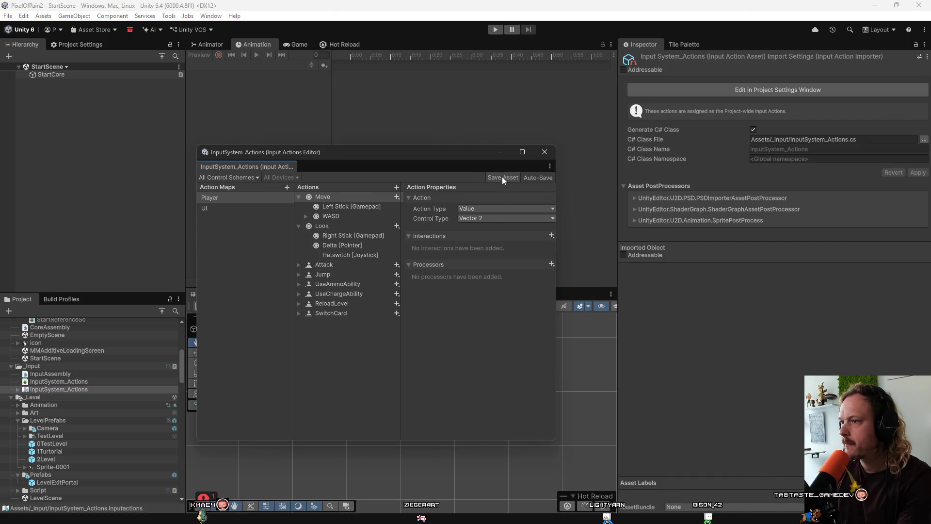
pyautogui.moveTo(440, 163); pyautogui.dragTo(500, 194)
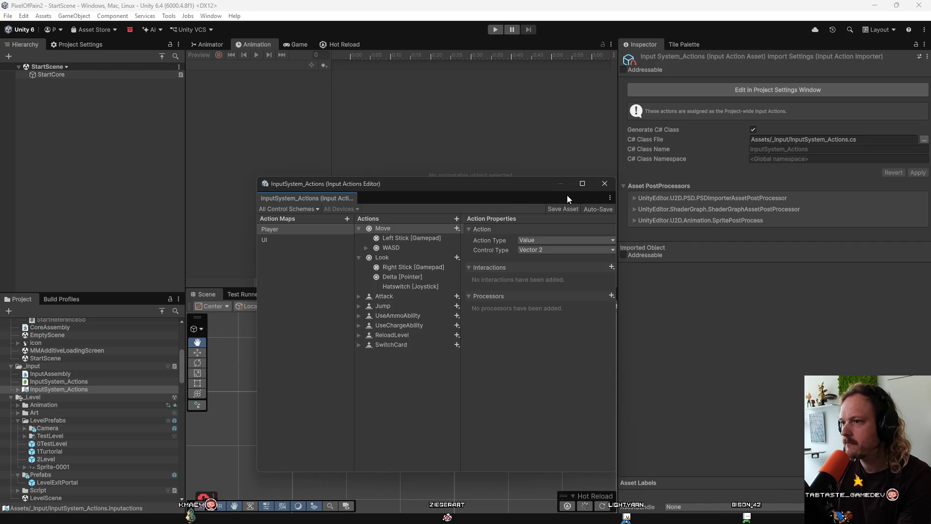
pyautogui.click(605, 184)
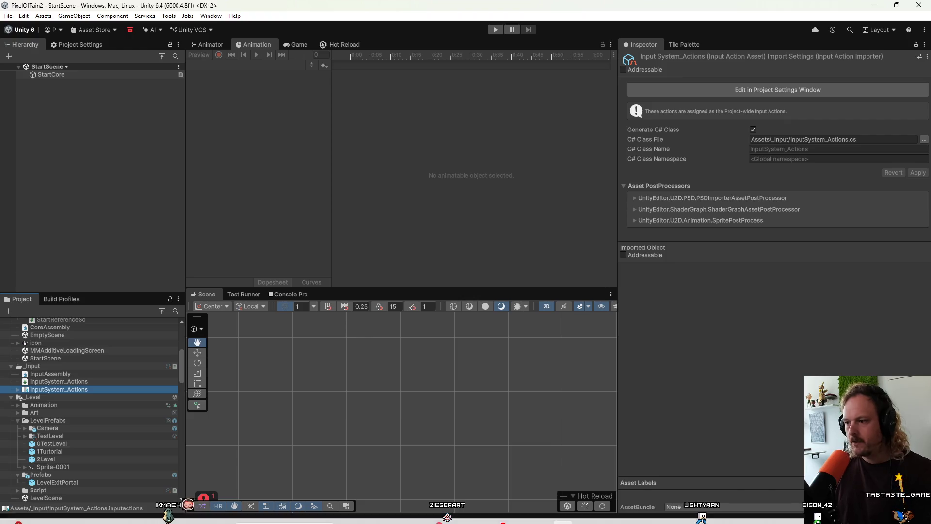
pyautogui.press('super')
pyautogui.click(464, 401)
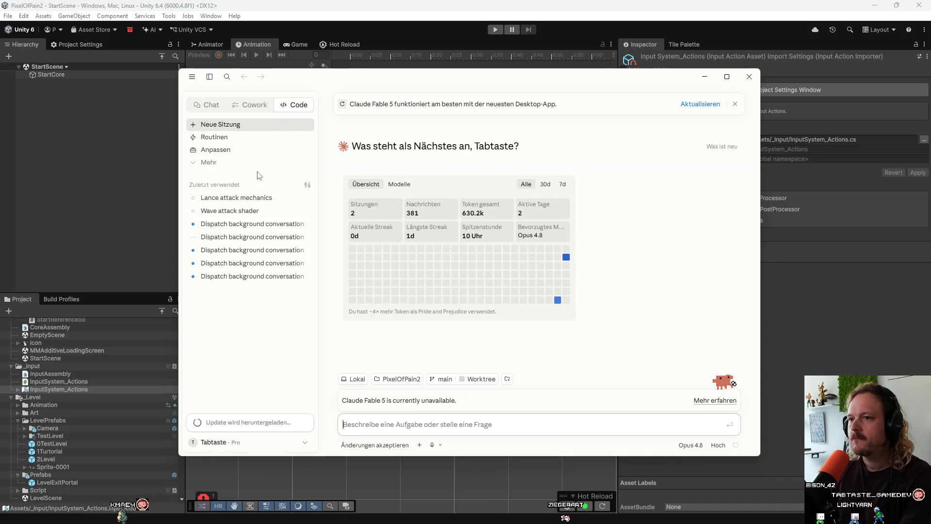
pyautogui.click(209, 163)
pyautogui.click(237, 201)
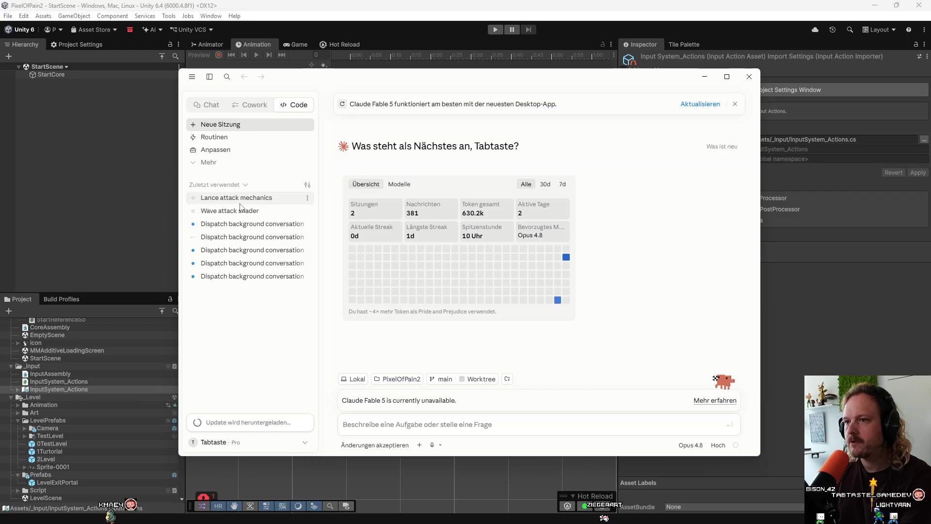
pyautogui.click(240, 203)
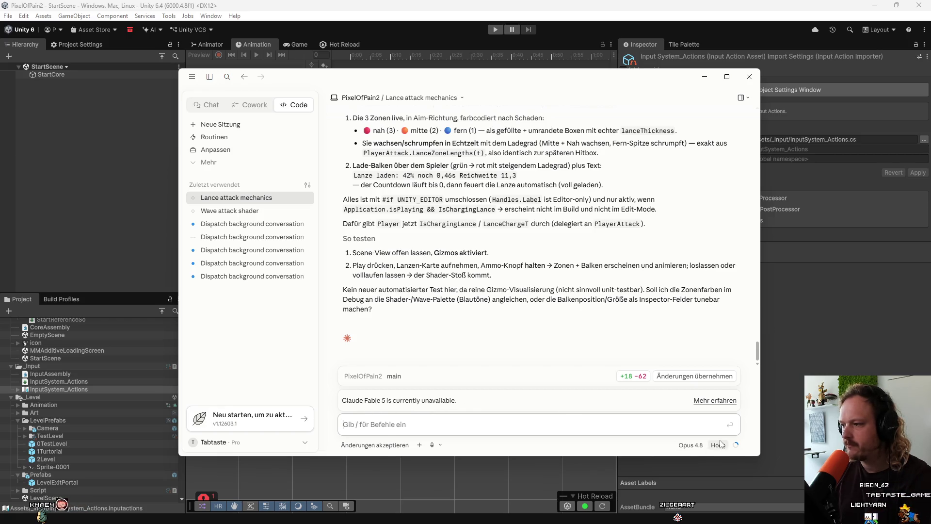
pyautogui.click(680, 446)
pyautogui.click(681, 446)
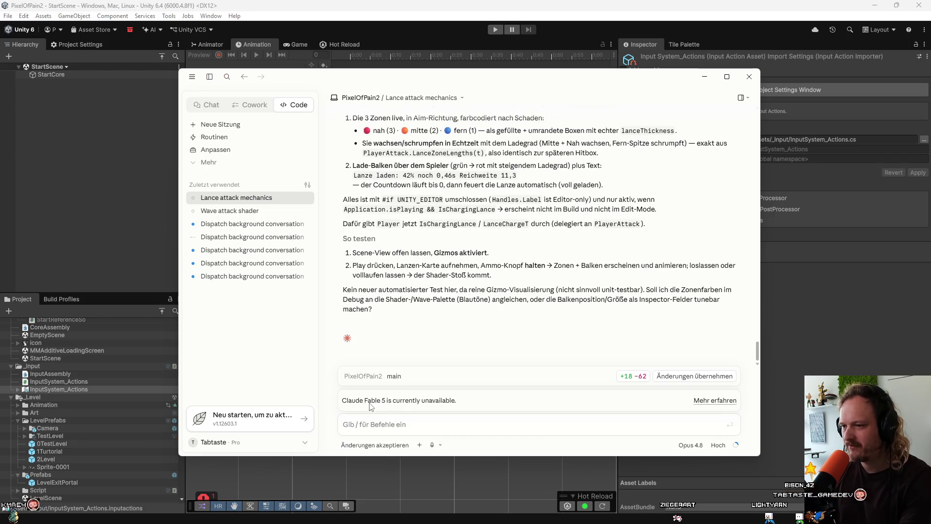
pyautogui.click(282, 423)
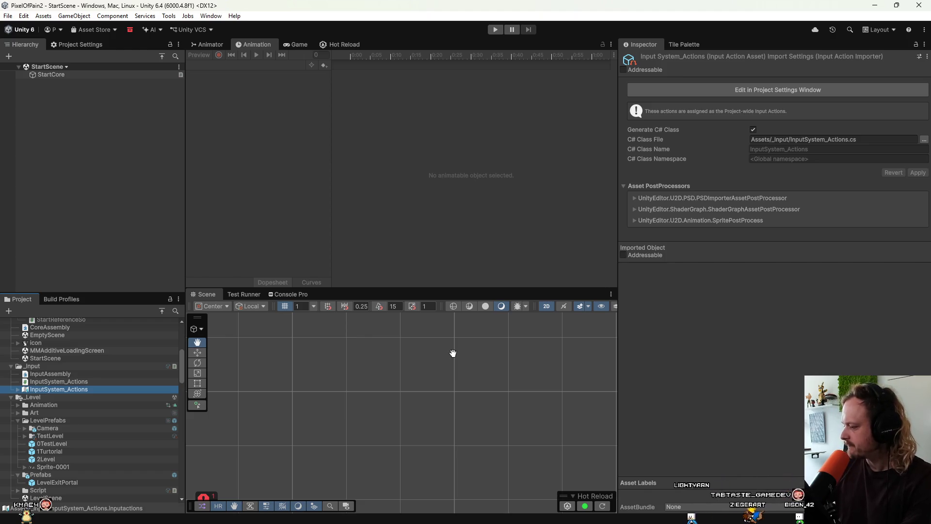
pyautogui.moveTo(378, 521)
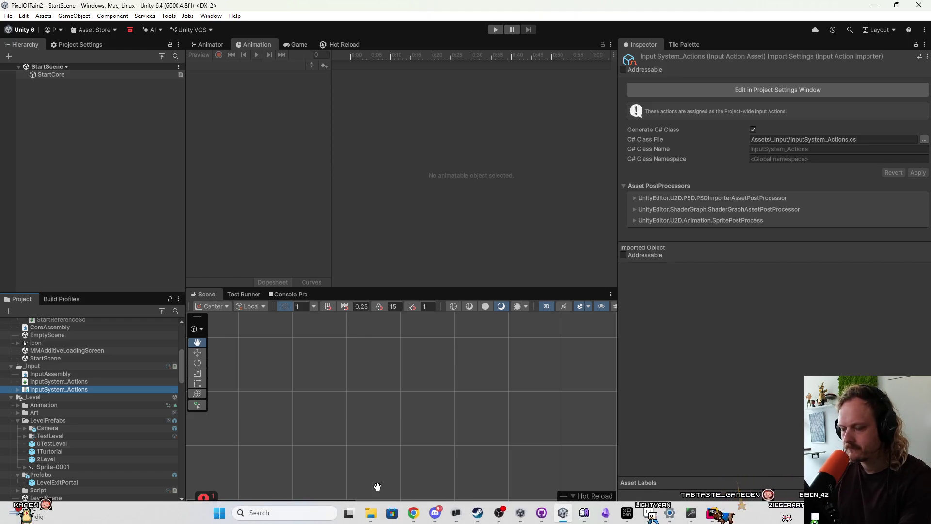
pyautogui.moveTo(605, 517)
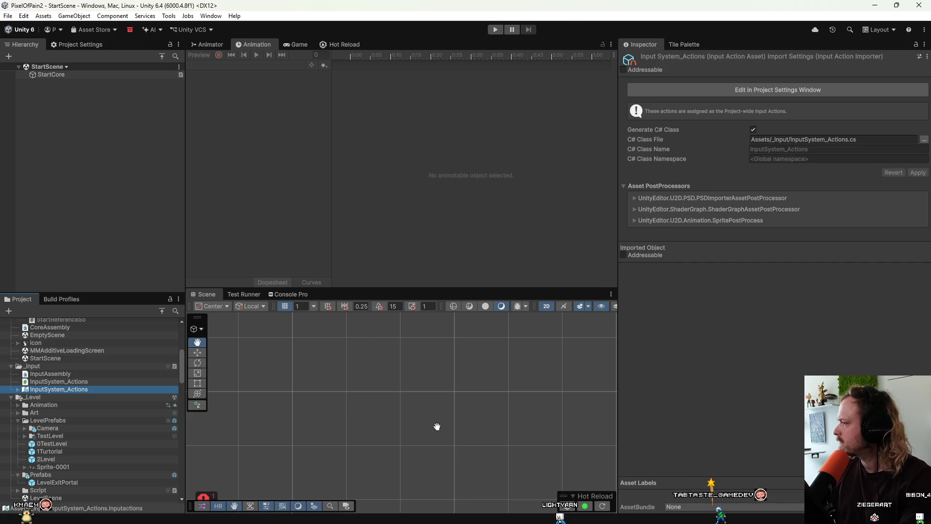
pyautogui.moveTo(563, 522)
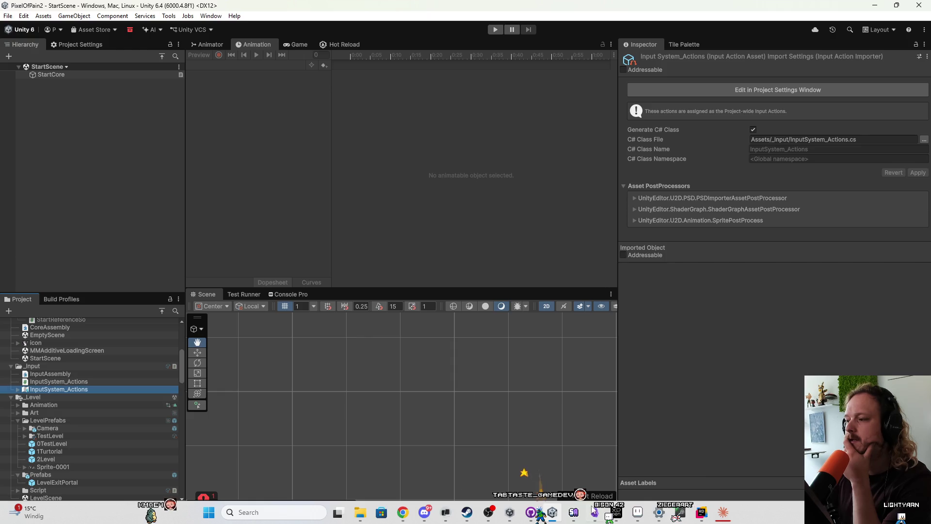
pyautogui.click(727, 514)
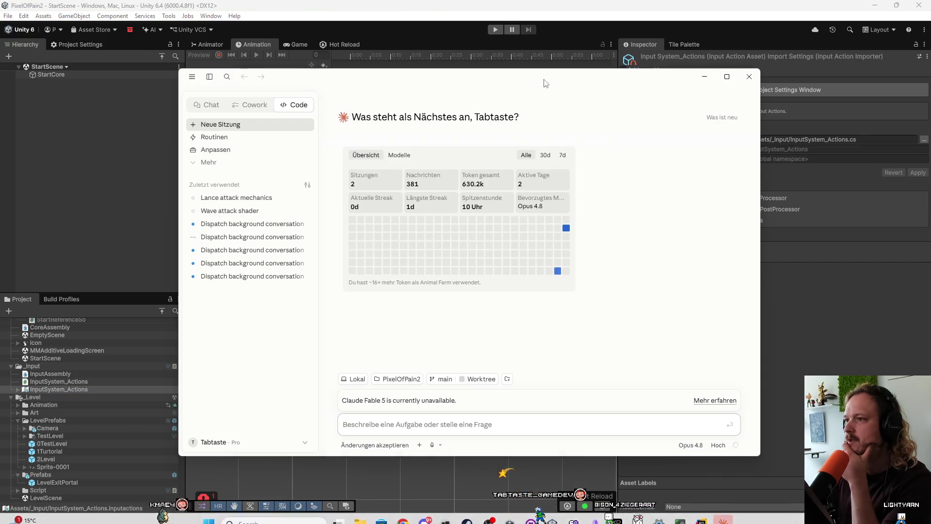
# Step: In Lance attack mechanics, ask Claude (in German) for an X-only PlayerMovement deadzone set in the ScriptableObject
pyautogui.click(286, 208)
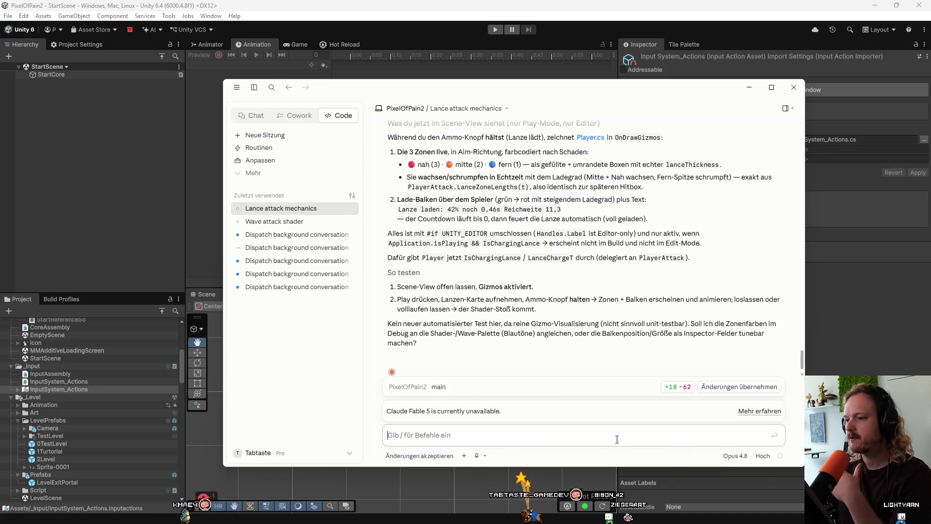
pyautogui.write('mach mal in')
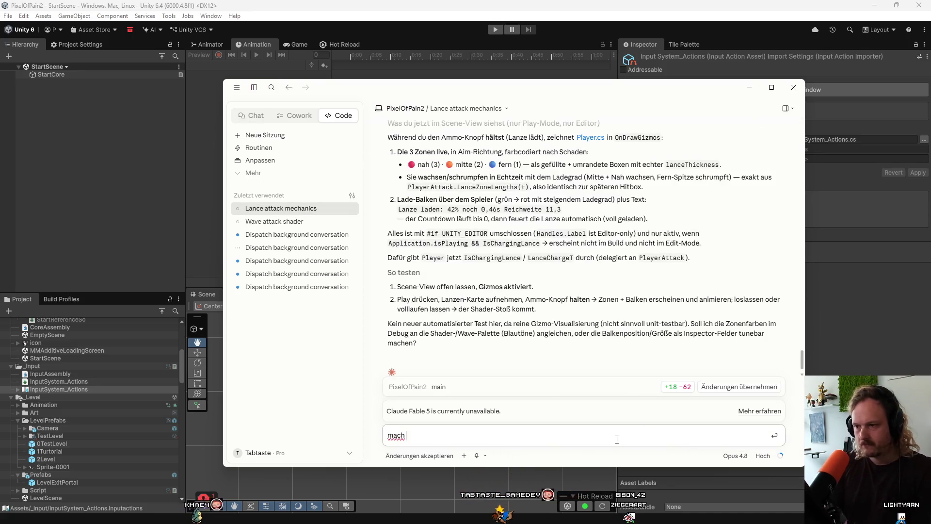
pyautogui.press('BackSpace')
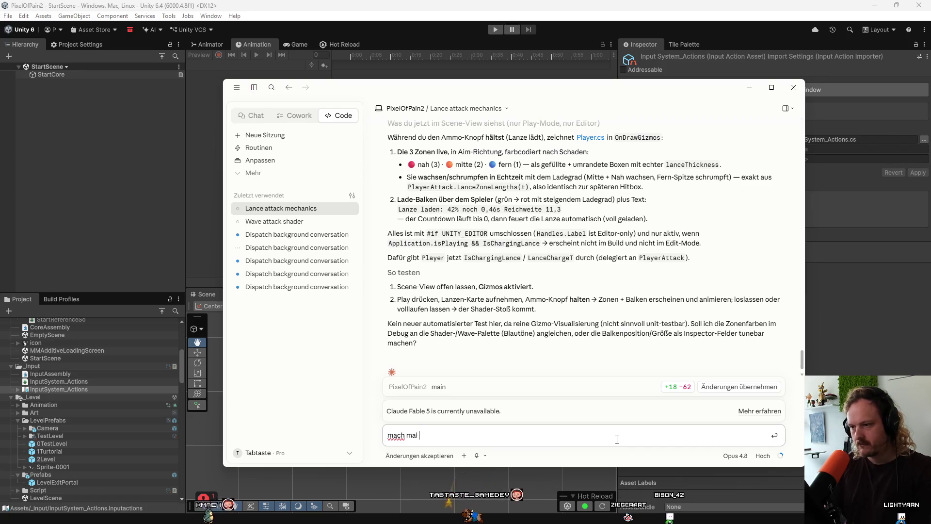
pyautogui.write('im player')
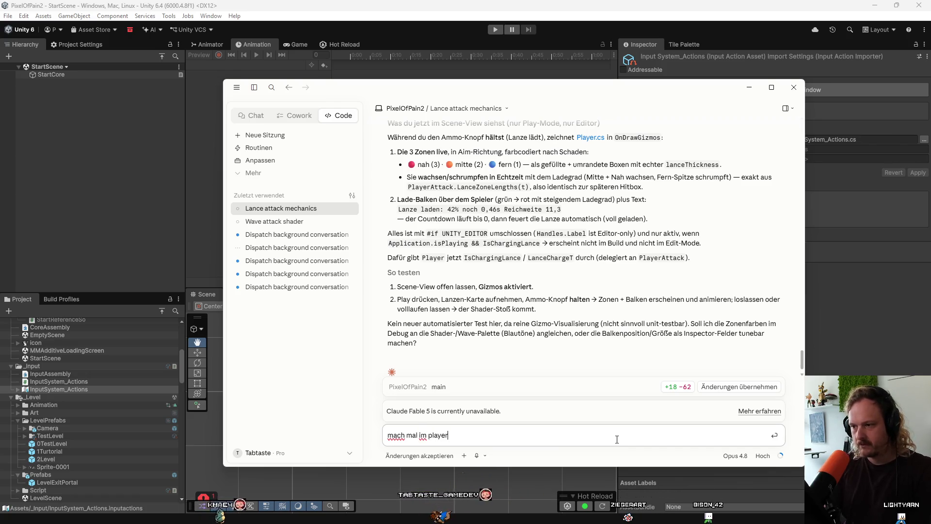
pyautogui.write('movement')
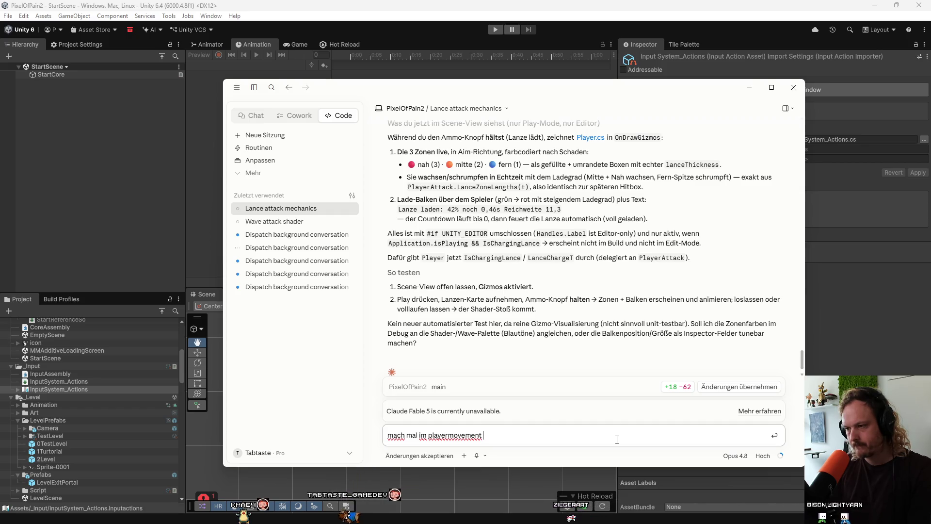
pyautogui.write('wenn mn')
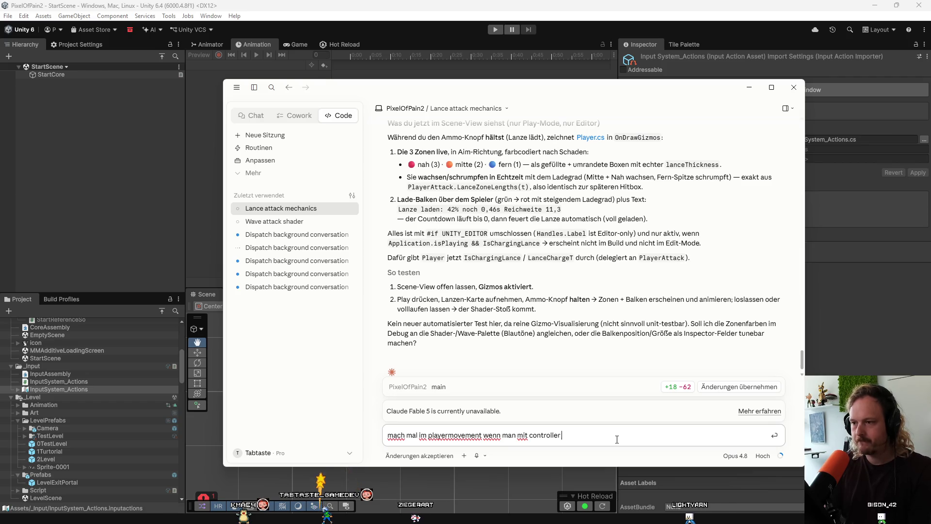
pyautogui.write('l')
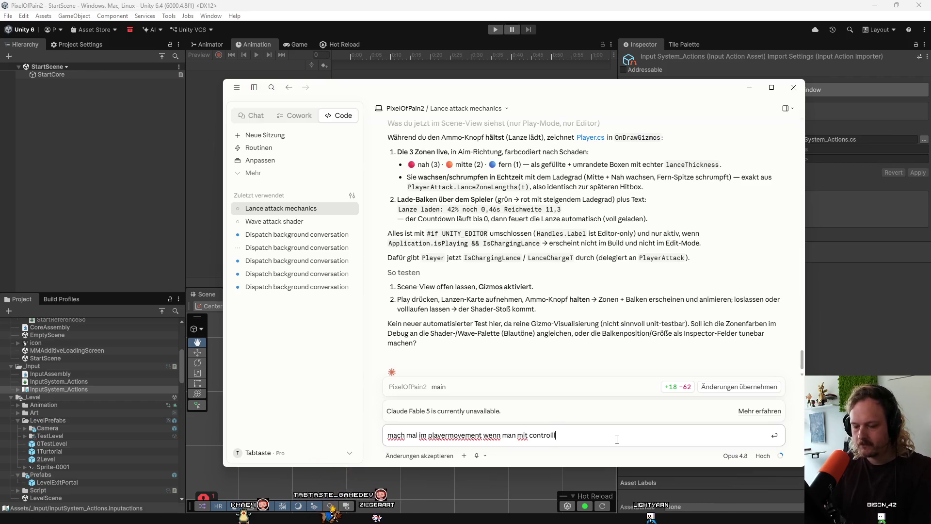
pyautogui.write('er spie')
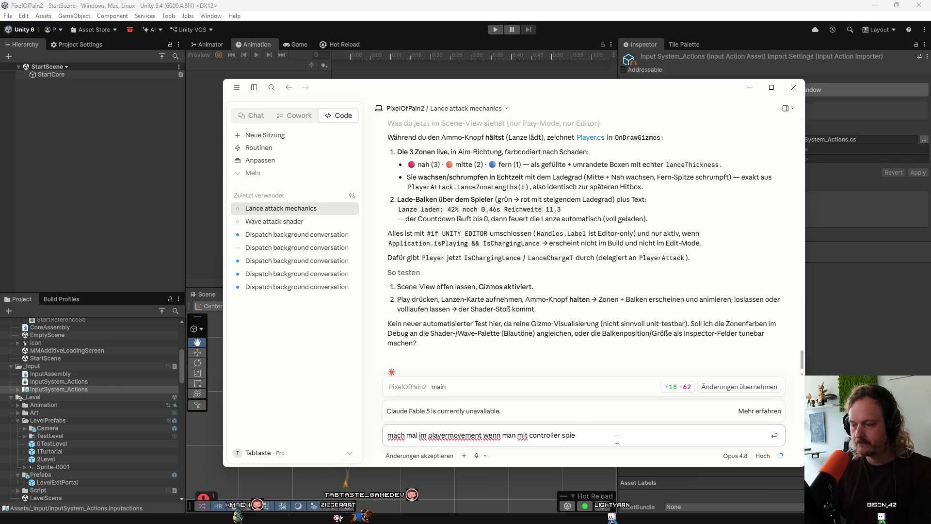
pyautogui.write('lt')
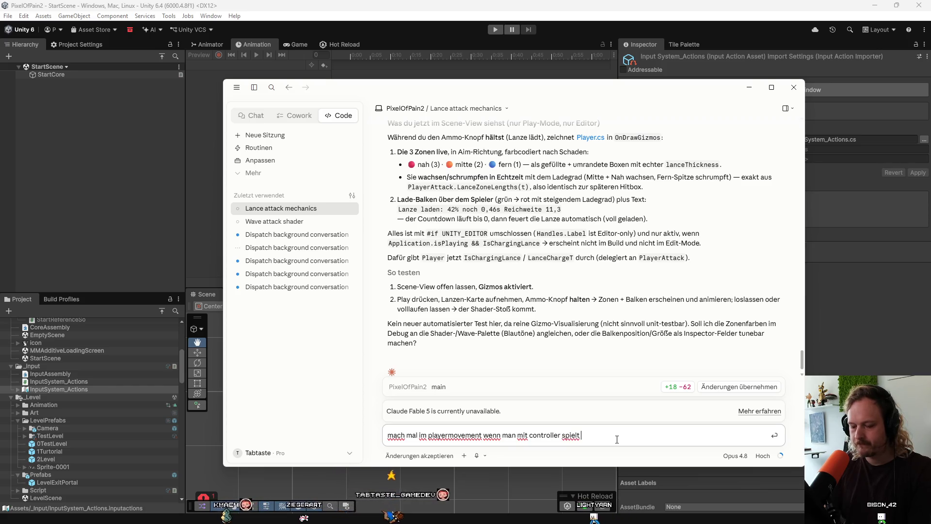
pyautogui.write(' den vector2')
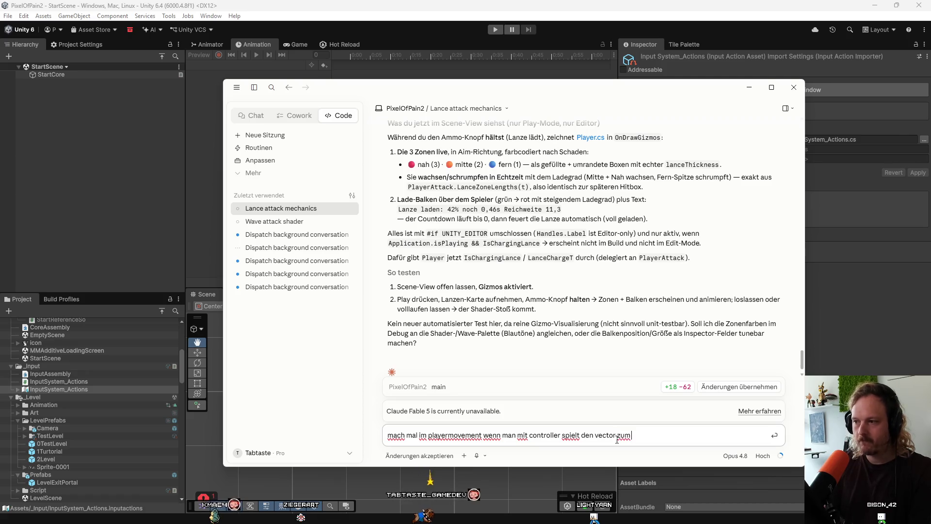
pyautogui.write('hen etw')
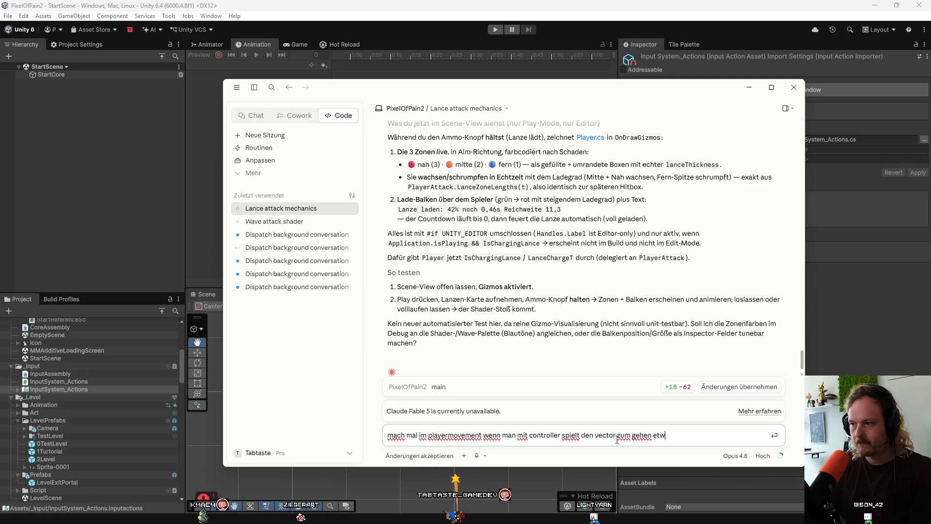
pyautogui.write('as anders.')
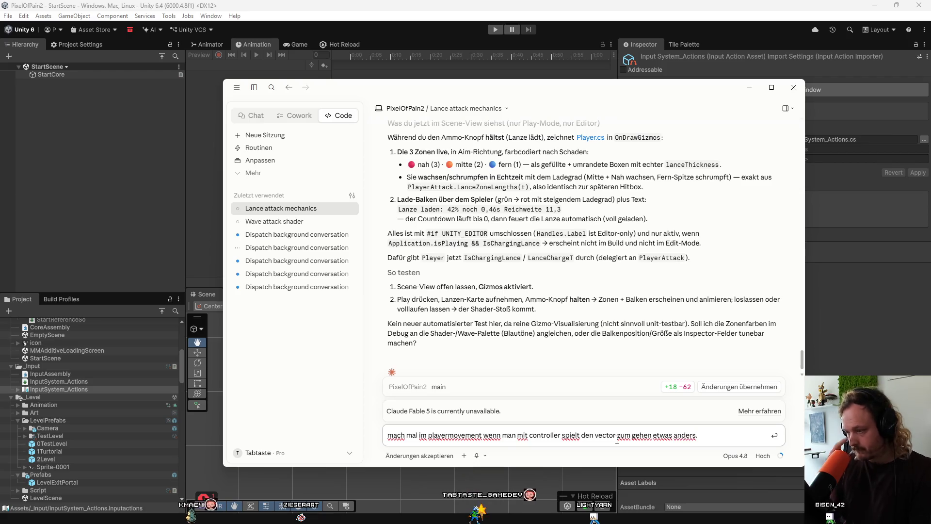
pyautogui.write(' ich möcht')
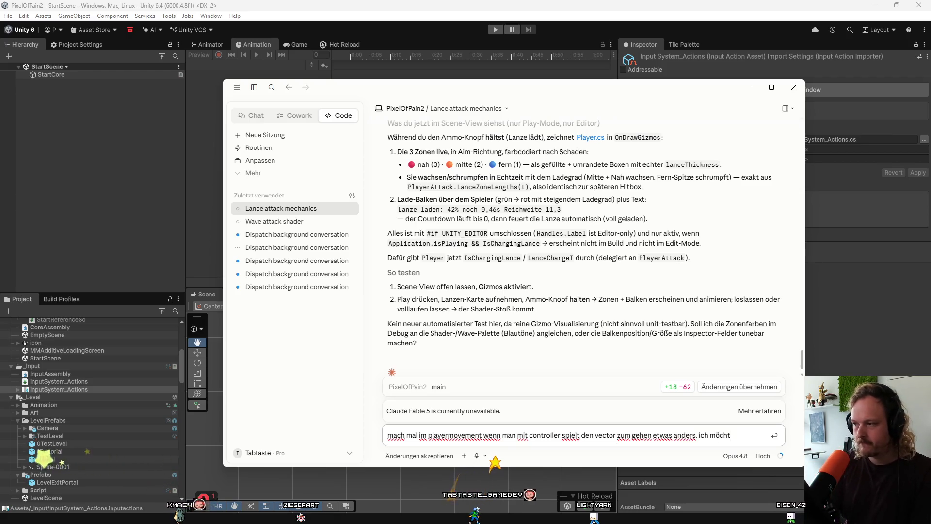
pyautogui.write('e eine deadzop')
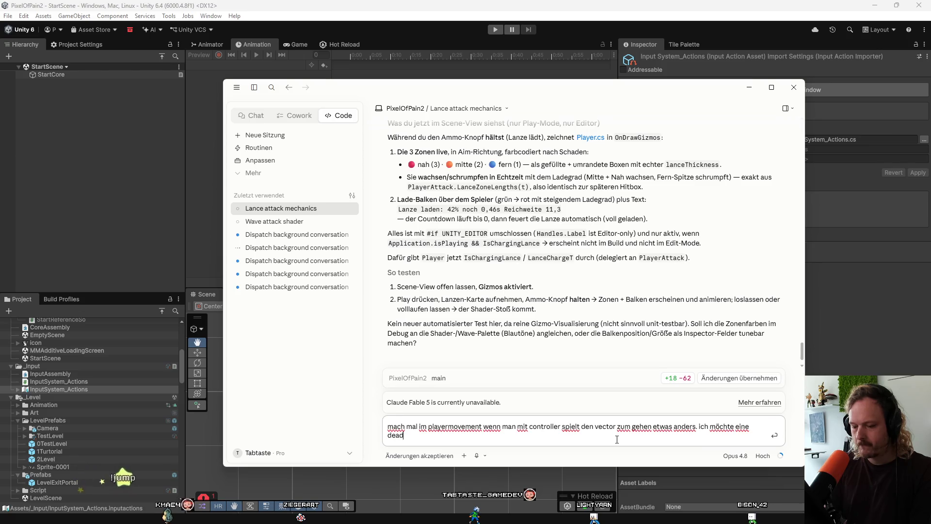
pyautogui.press('BackSpace')
pyautogui.write('n')
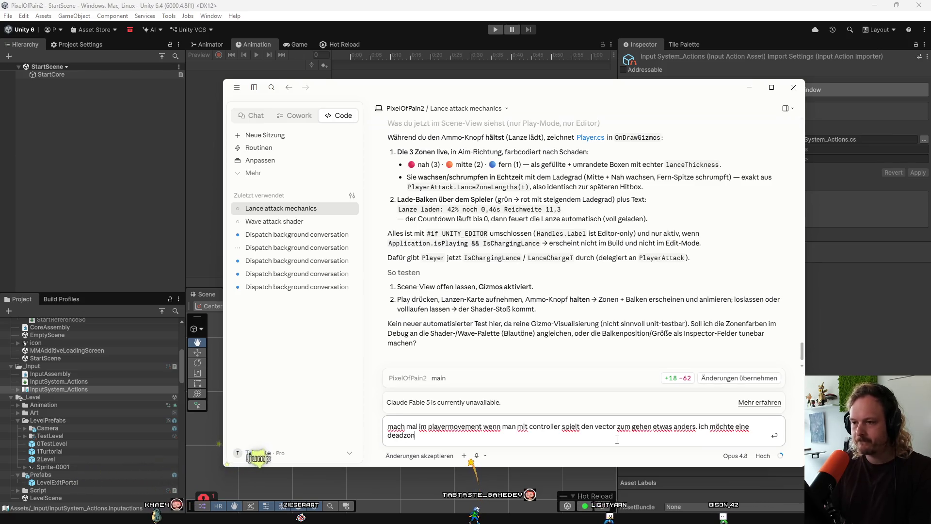
pyautogui.write('e die ich')
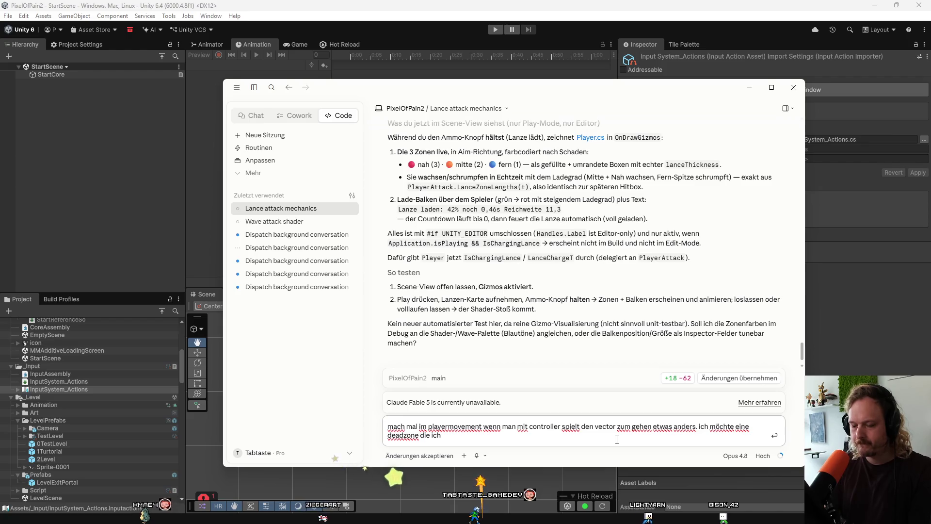
pyautogui.write(' im scr')
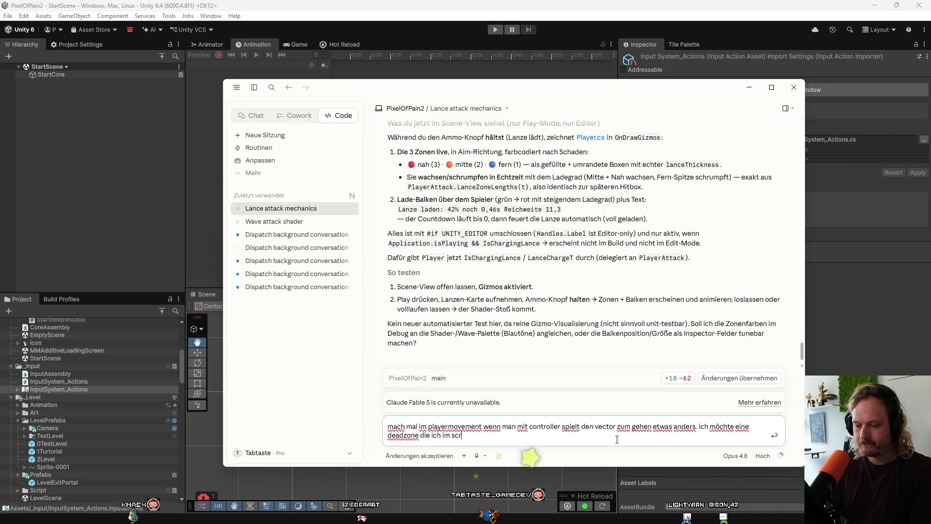
pyautogui.write('iptable ob')
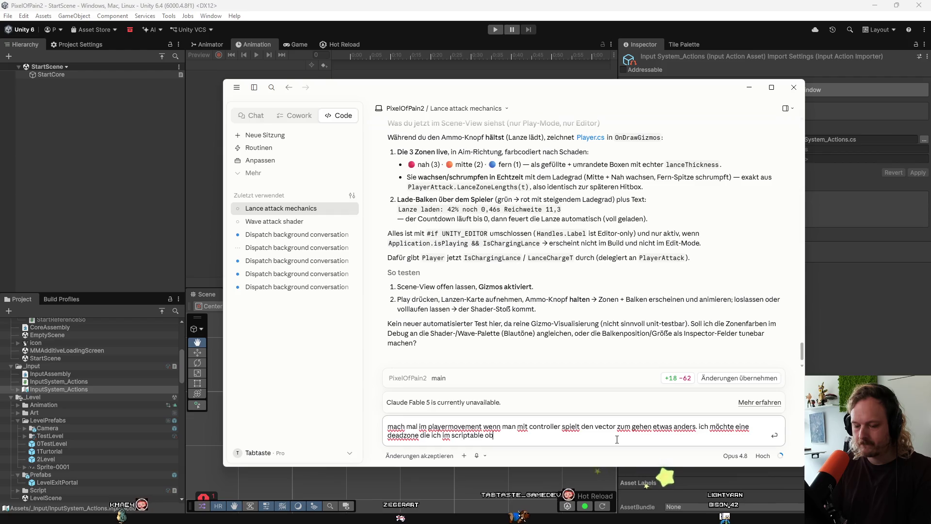
pyautogui.write('jekt')
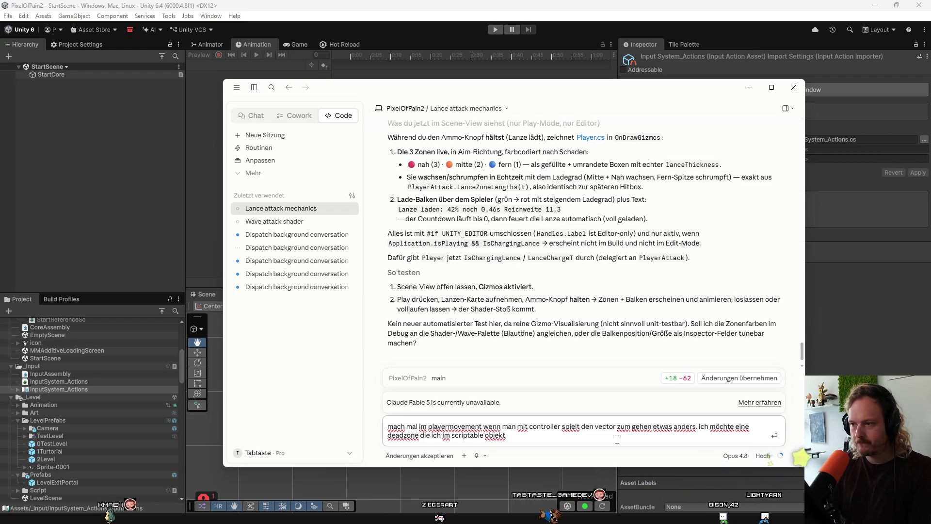
pyautogui.write(' einstell')
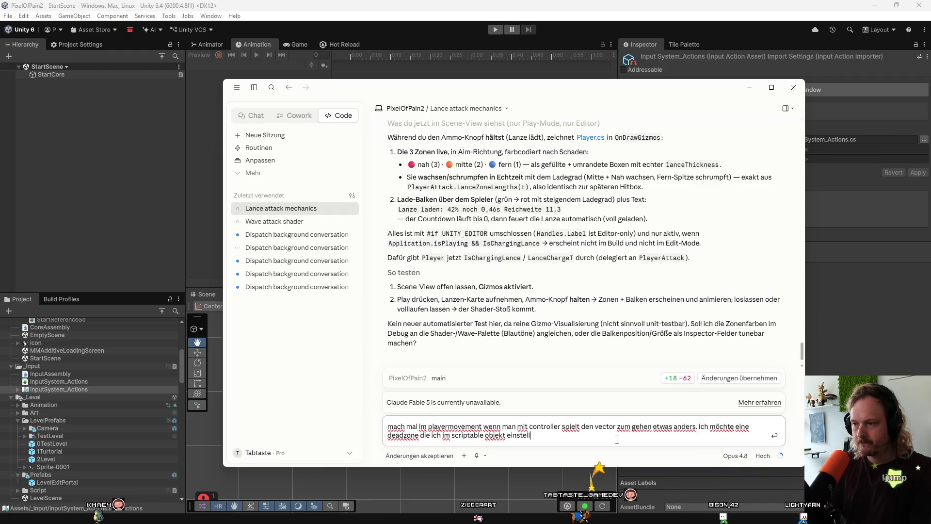
pyautogui.write('en kann abe')
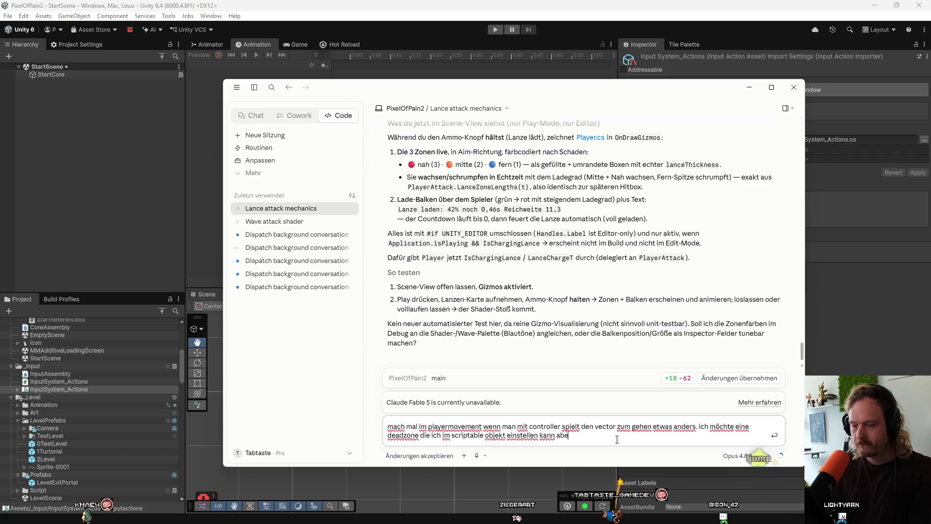
pyautogui.write('r nur für ')
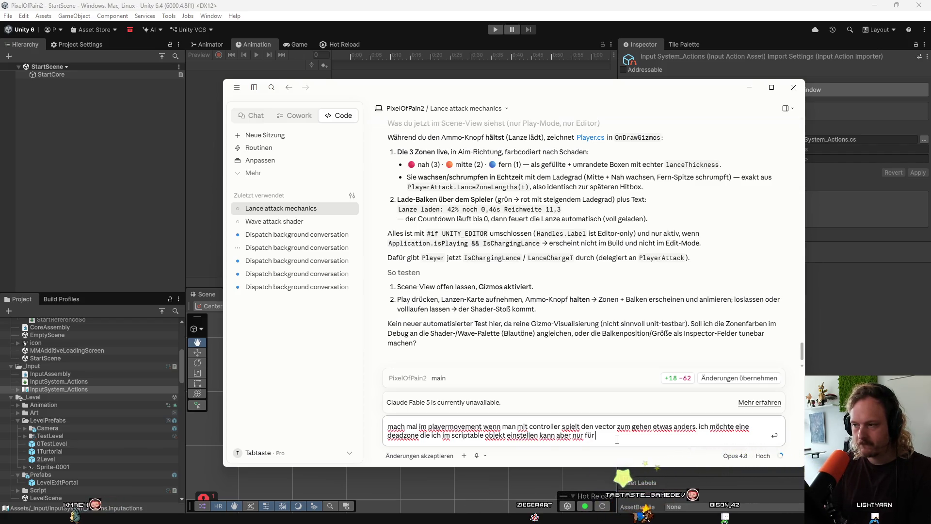
pyautogui.write('x also')
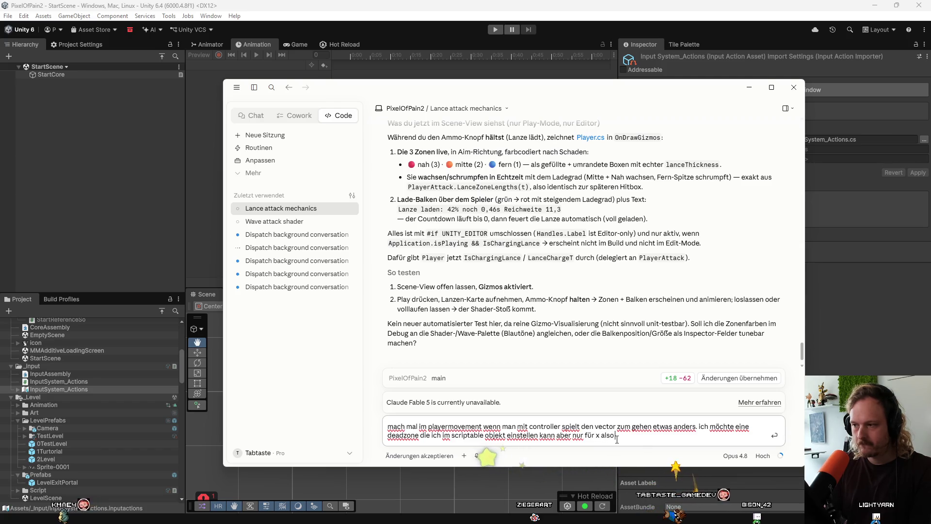
pyautogui.write(' unks und')
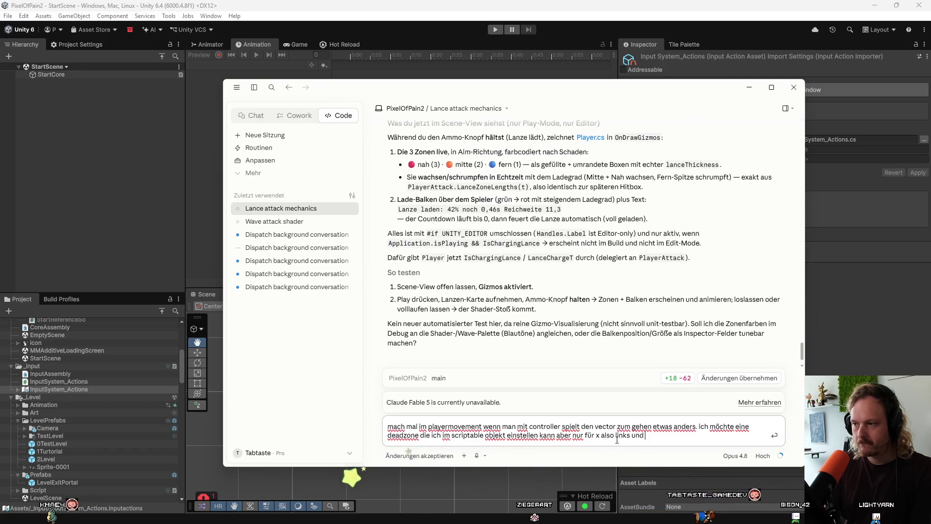
pyautogui.write(' rechts vom move')
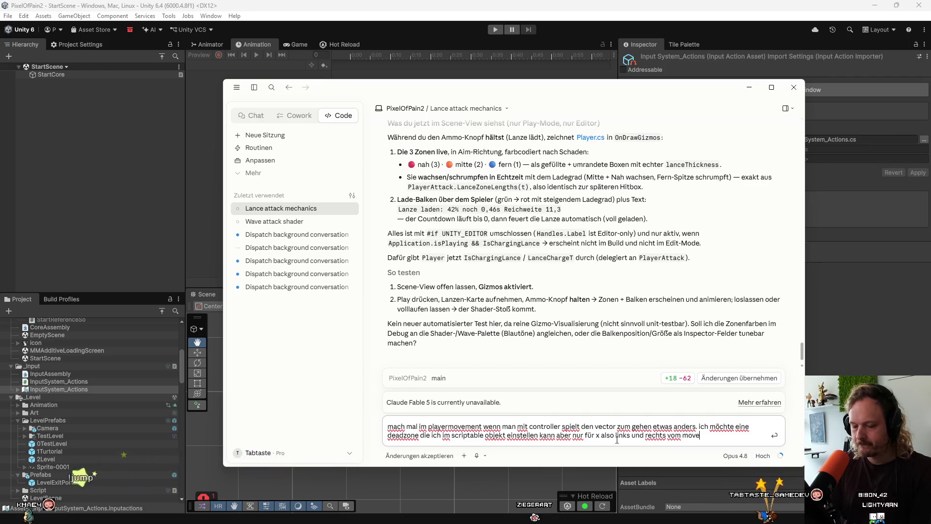
pyautogui.write('or')
pyautogui.press('Return')
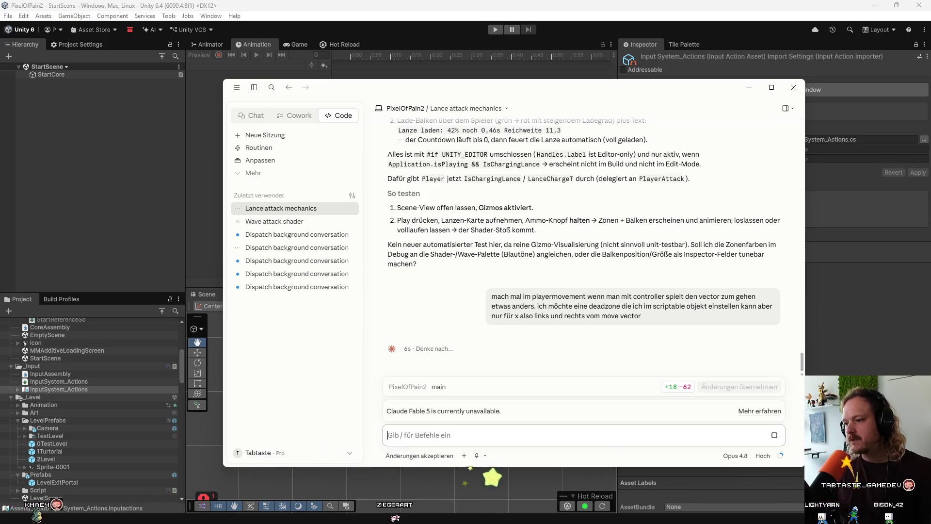
# Step: Commit the four changed files to main with summary 'a', check Claude, and return to Unity
pyautogui.click(532, 518)
pyautogui.click(313, 375)
pyautogui.write('a')
pyautogui.hotkey('ctrl', 'Return')
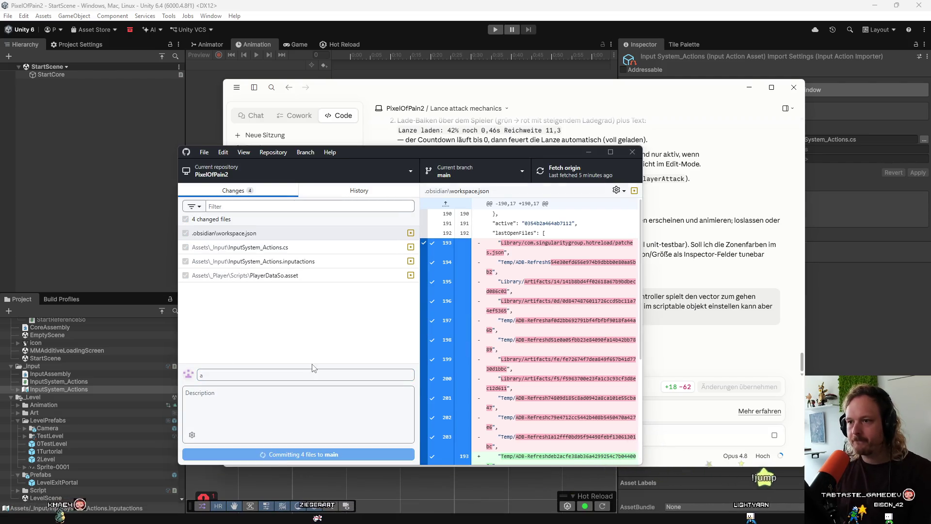
pyautogui.click(603, 89)
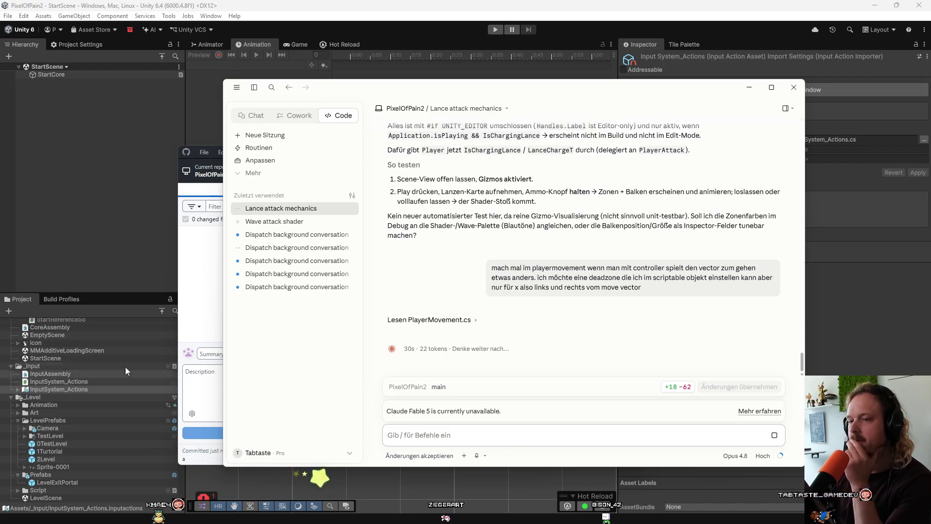
pyautogui.click(121, 225)
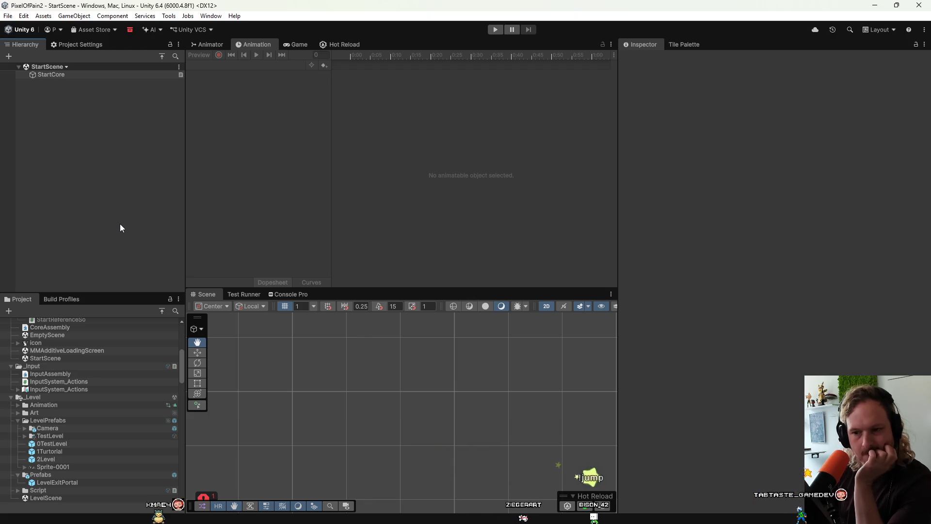
# Step: Open the Player prefab and expand the MMSoundManager Sound settings of its WallSlideStart feedback
pyautogui.scroll(-5, 87, 467)
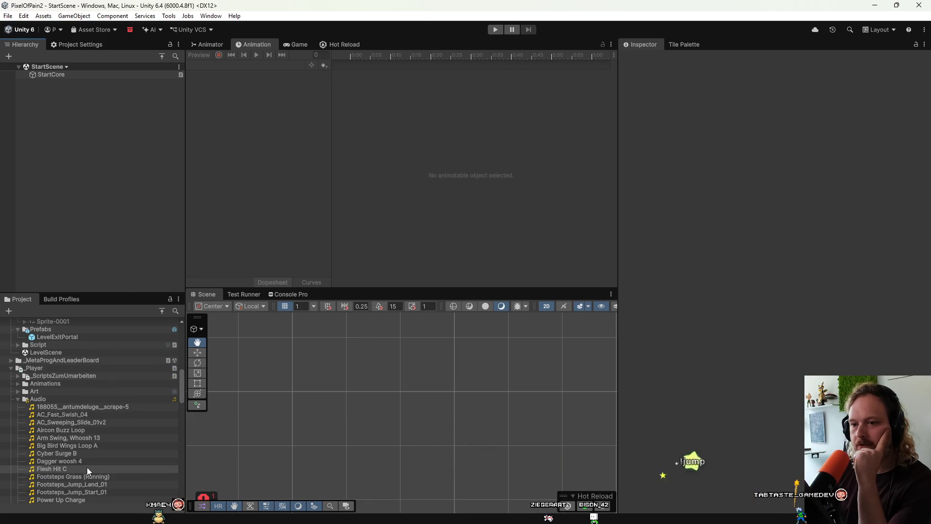
pyautogui.scroll(-6, 86, 467)
pyautogui.click(59, 442)
pyautogui.doubleClick(59, 449)
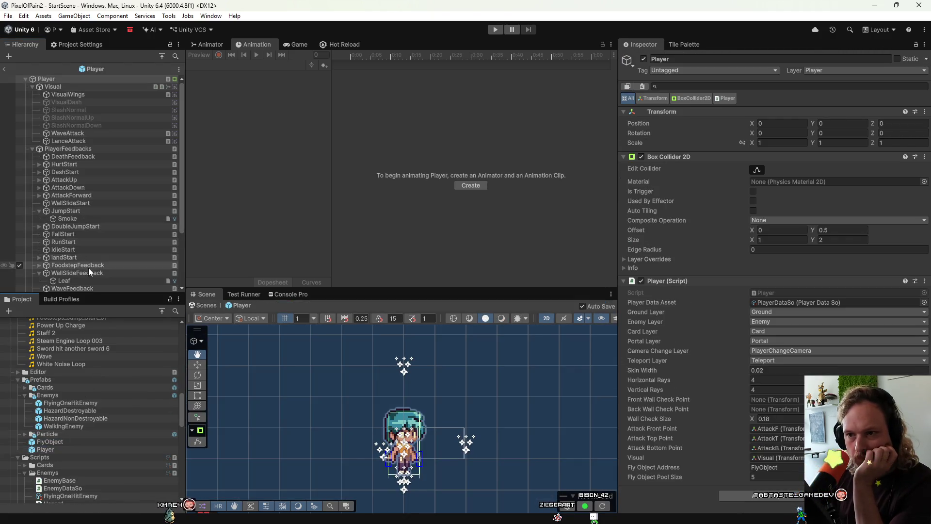
pyautogui.scroll(-3, 87, 258)
pyautogui.click(76, 215)
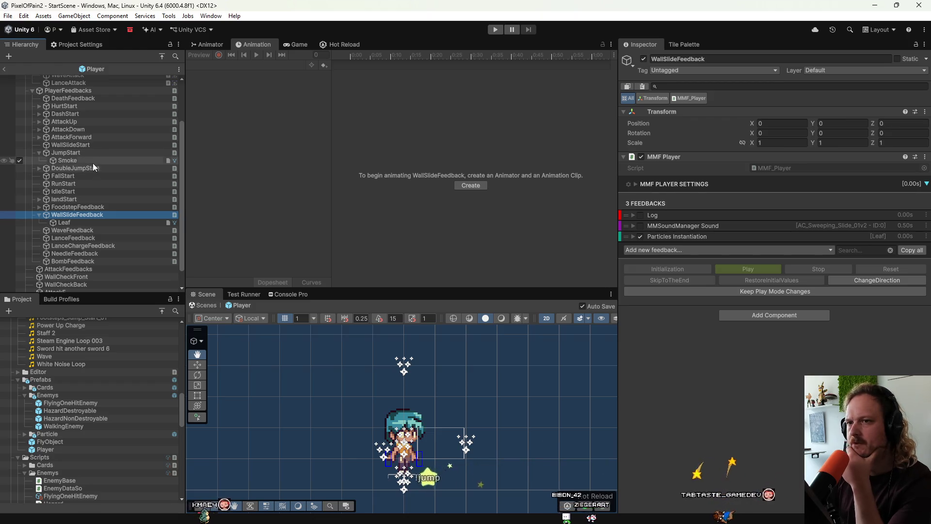
pyautogui.click(90, 144)
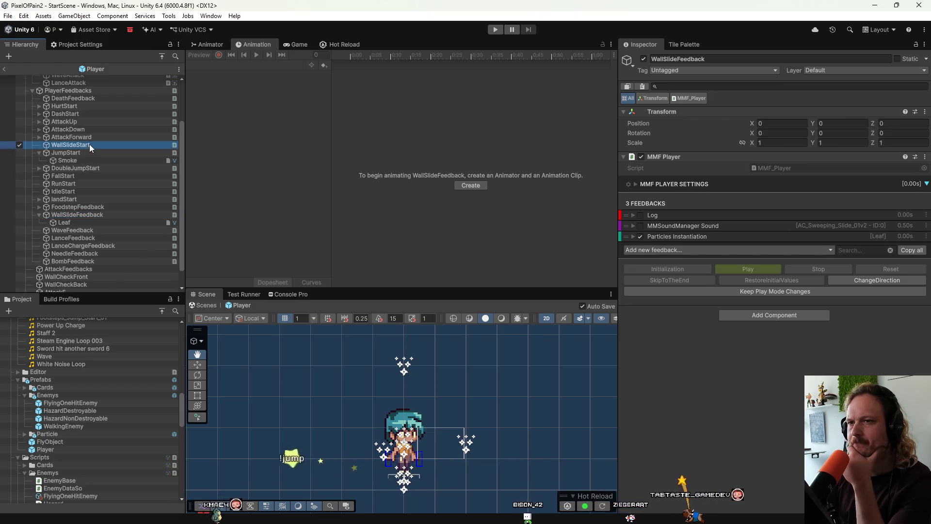
pyautogui.click(707, 214)
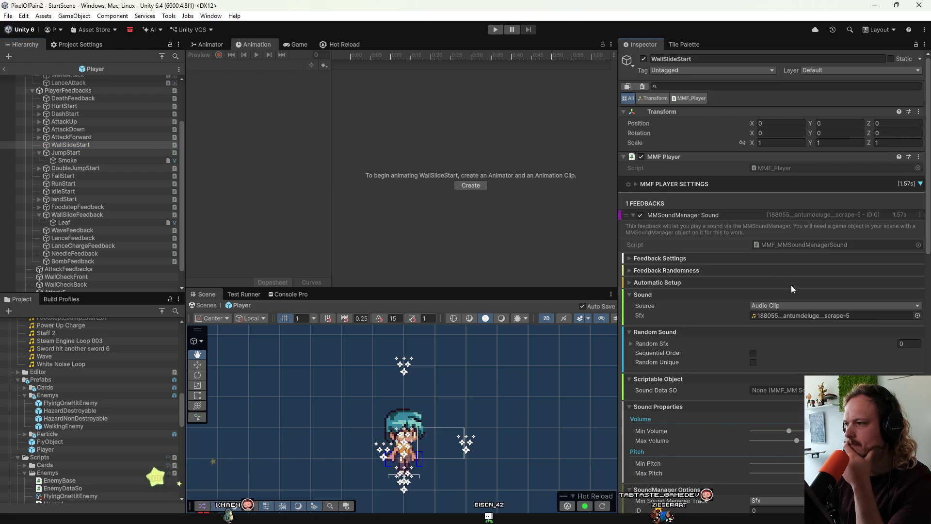
# Step: Set the WallSlideStart sound clip to Footsteps_Jump_Land_01
pyautogui.scroll(3, 68, 394)
pyautogui.scroll(2, 68, 394)
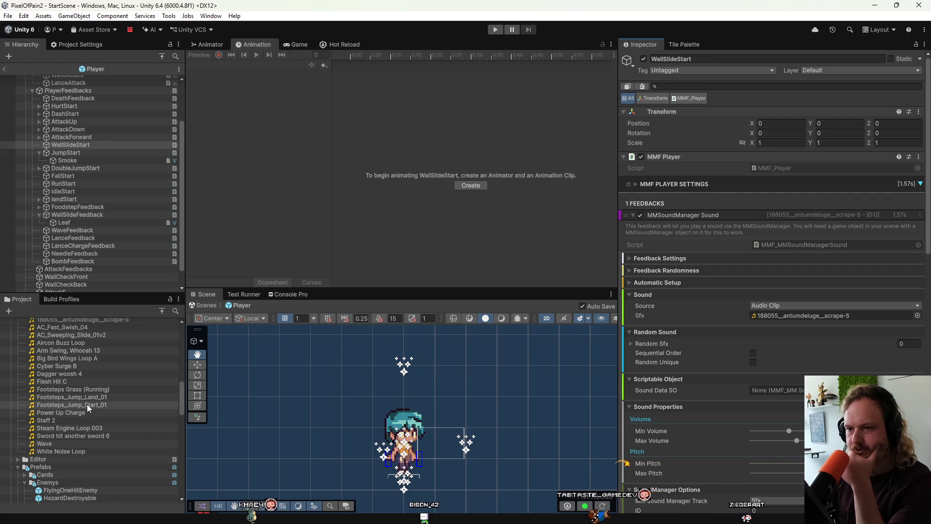
pyautogui.moveTo(82, 394)
pyautogui.mouseDown()
pyautogui.moveTo(188, 395)
pyautogui.moveTo(793, 317)
pyautogui.mouseUp()
# Step: Replace the WallSlideStart sound with Footsteps_Jump_Start_01 and preview it
pyautogui.scroll(-10, 692, 353)
pyautogui.scroll(-5, 766, 431)
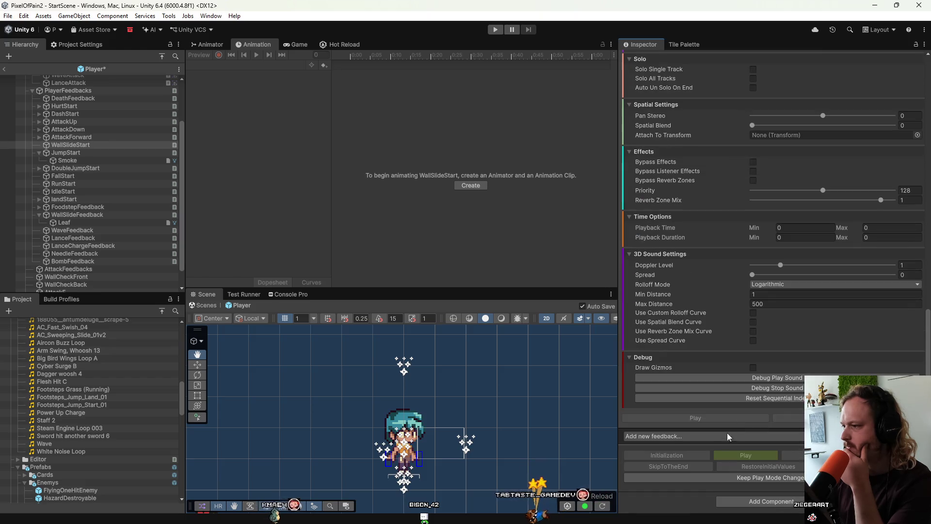
pyautogui.scroll(6, 756, 301)
pyautogui.scroll(5, 751, 289)
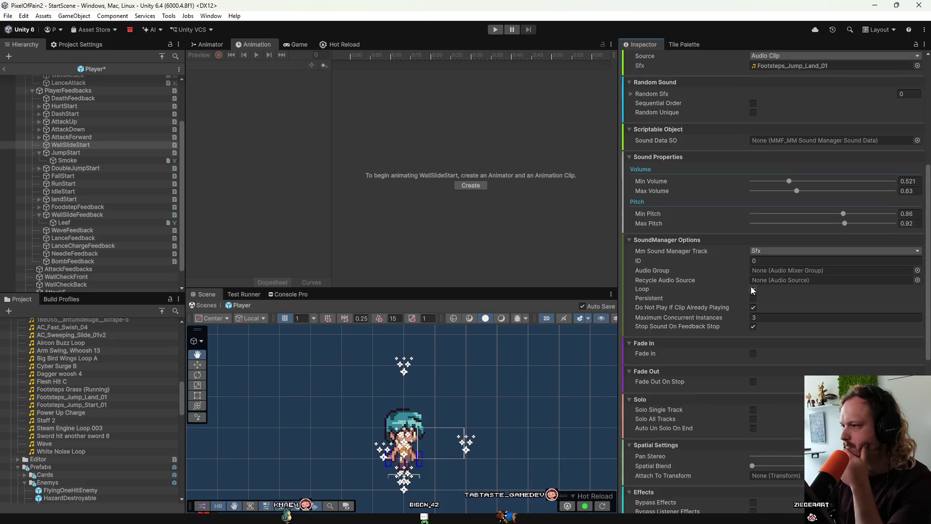
pyautogui.scroll(5, 727, 257)
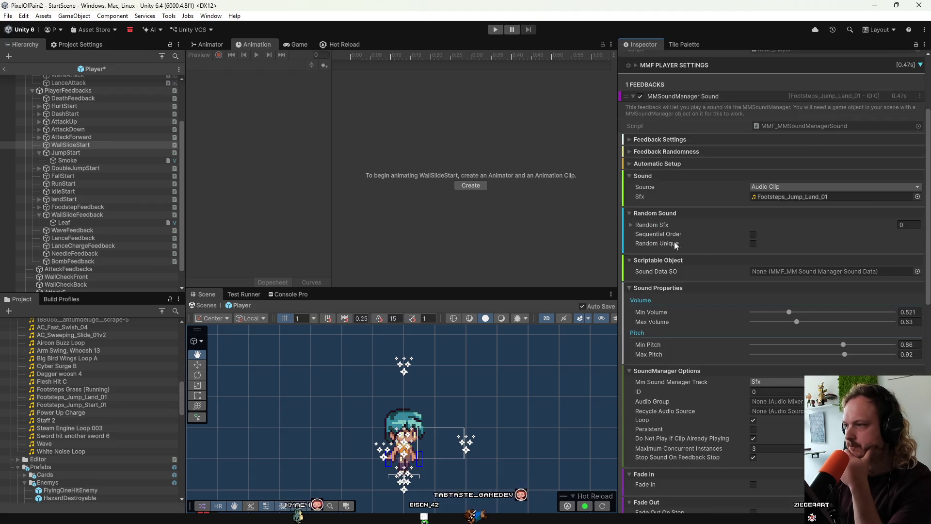
pyautogui.moveTo(71, 405)
pyautogui.mouseDown()
pyautogui.moveTo(363, 405)
pyautogui.moveTo(815, 177)
pyautogui.moveTo(808, 196)
pyautogui.mouseUp()
pyautogui.scroll(-15, 703, 260)
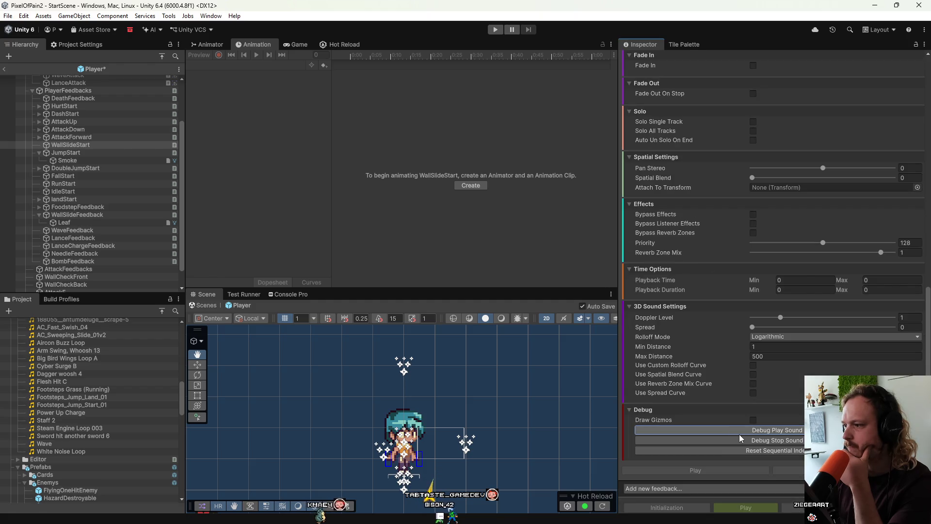
pyautogui.click(740, 428)
# Step: Set volume to 1.219–1.342 and pitch to 1.4–1.56, previewing the sound repeatedly
pyautogui.scroll(10, 691, 301)
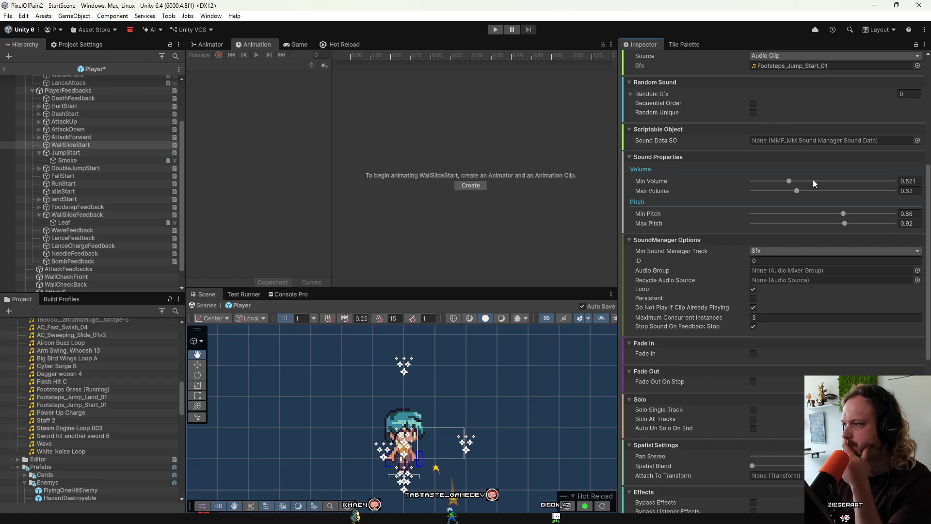
pyautogui.scroll(3, 791, 270)
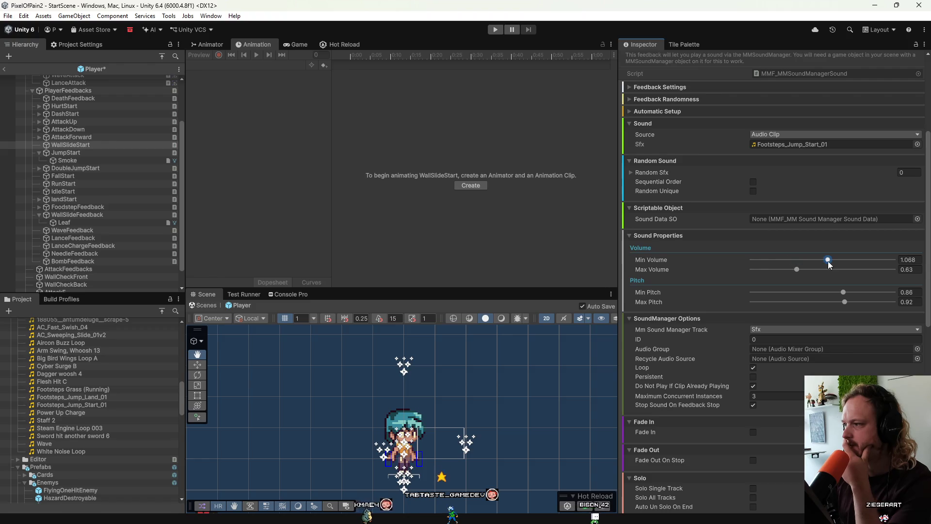
pyautogui.moveTo(851, 263); pyautogui.dragTo(839, 264)
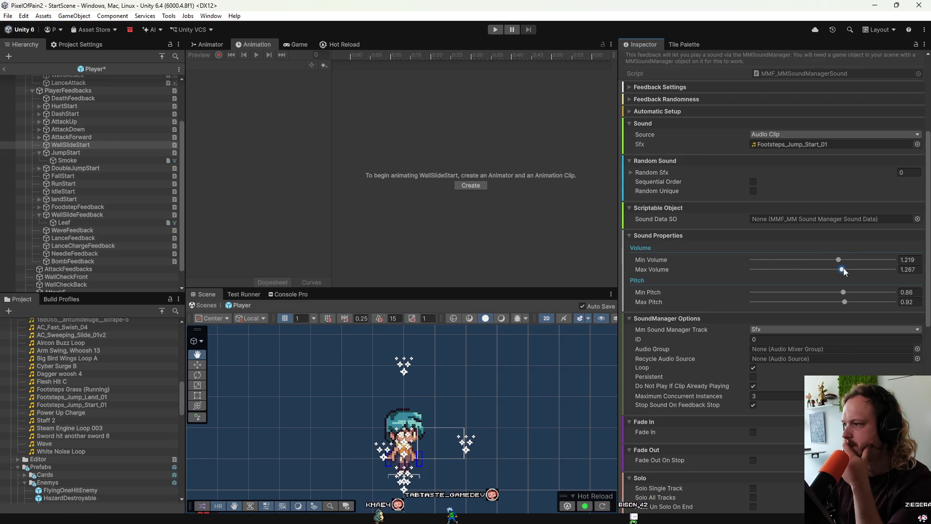
pyautogui.scroll(-15, 846, 269)
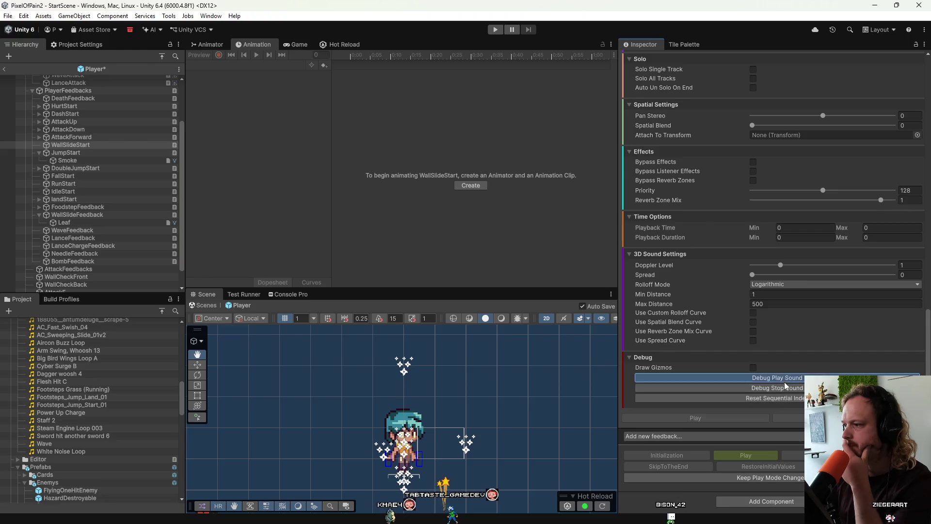
pyautogui.scroll(15, 784, 381)
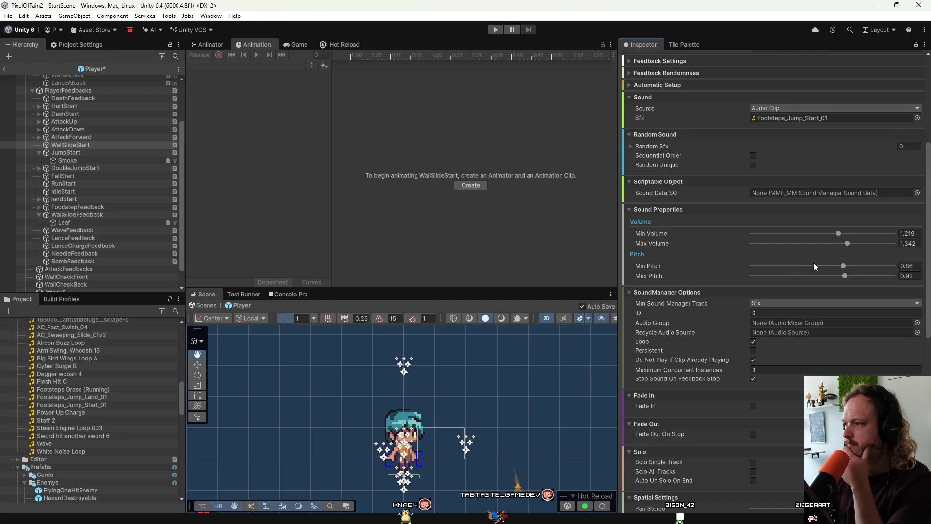
pyautogui.moveTo(843, 265); pyautogui.dragTo(860, 276)
pyautogui.scroll(-15, 851, 292)
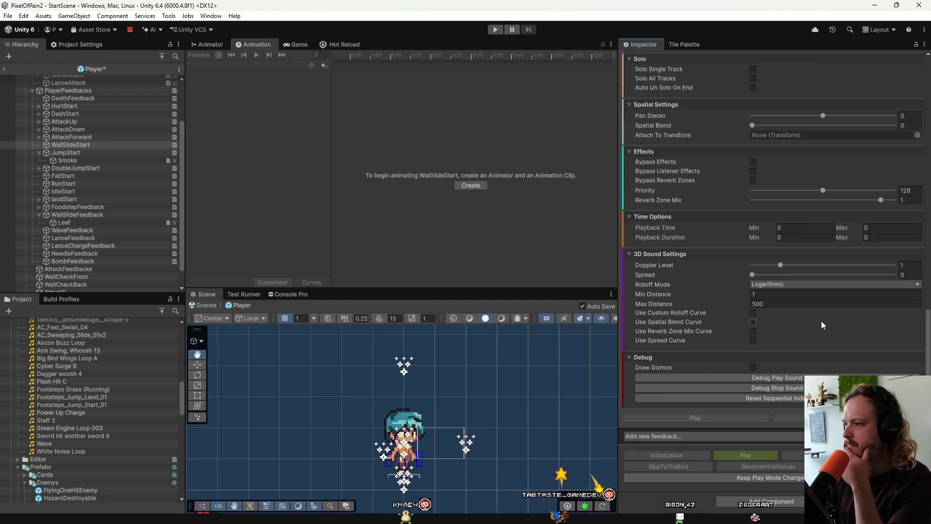
pyautogui.click(782, 379)
pyautogui.click(782, 379)
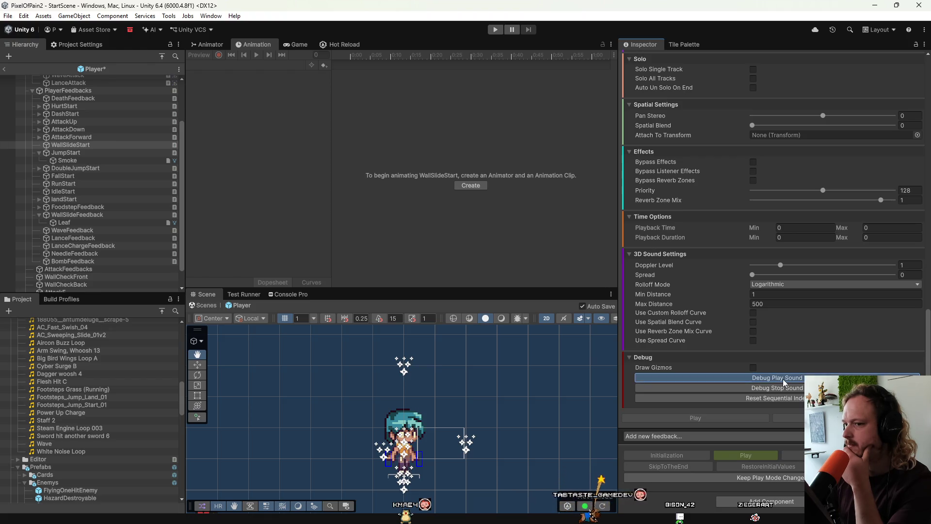
pyautogui.click(782, 379)
pyautogui.click(782, 379)
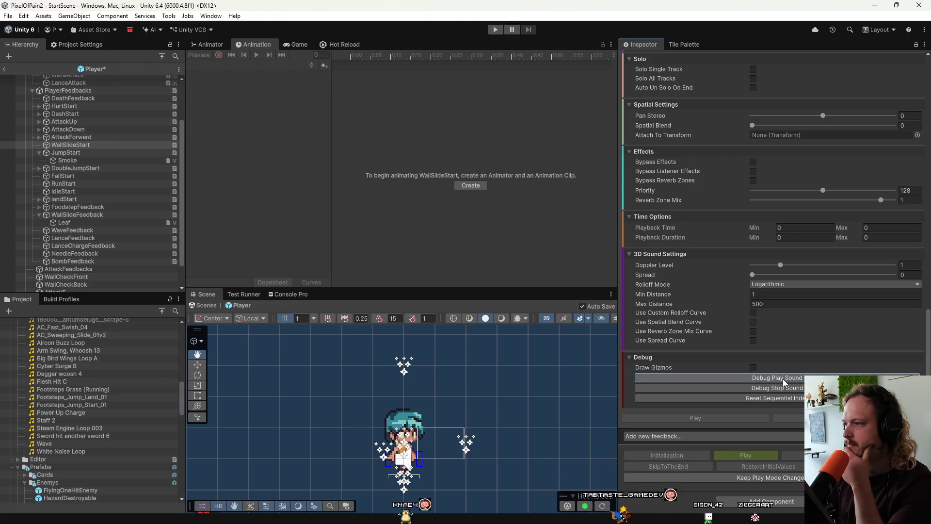
# Step: Leave prefab editing, saving the Player prefab, and return to the scene
pyautogui.scroll(10, 700, 331)
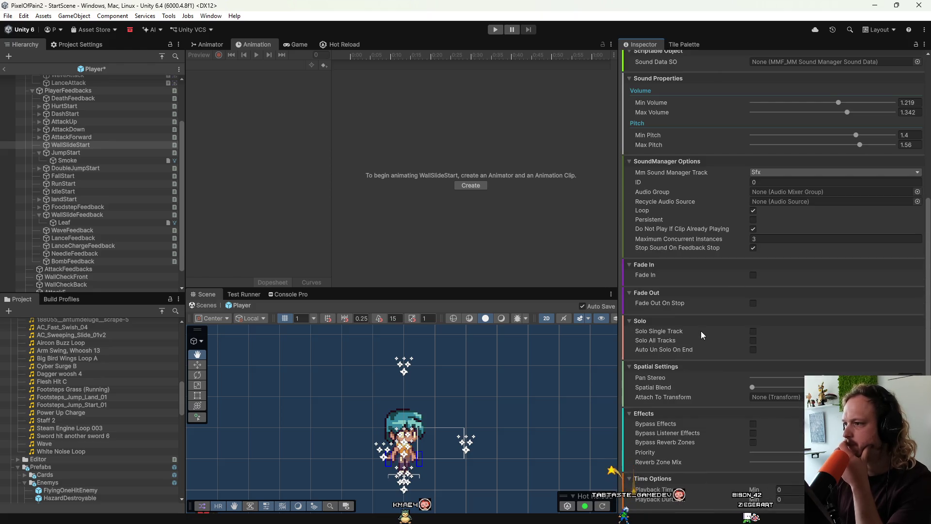
pyautogui.scroll(3, 700, 334)
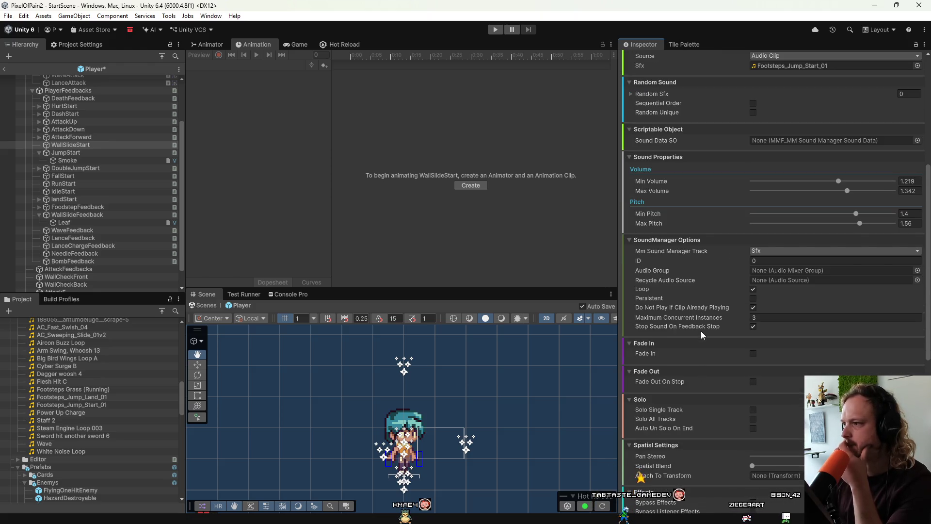
pyautogui.scroll(-6, 701, 332)
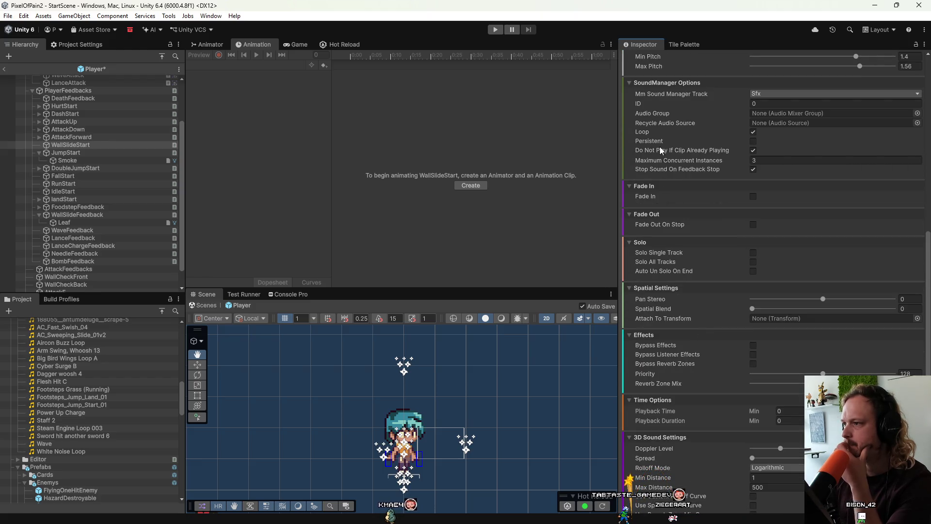
pyautogui.scroll(-4, 709, 303)
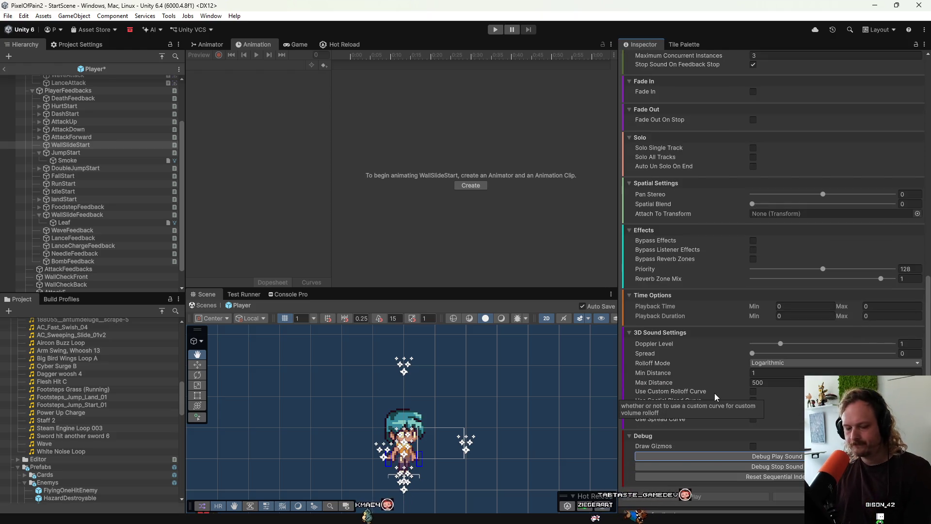
pyautogui.click(2, 70)
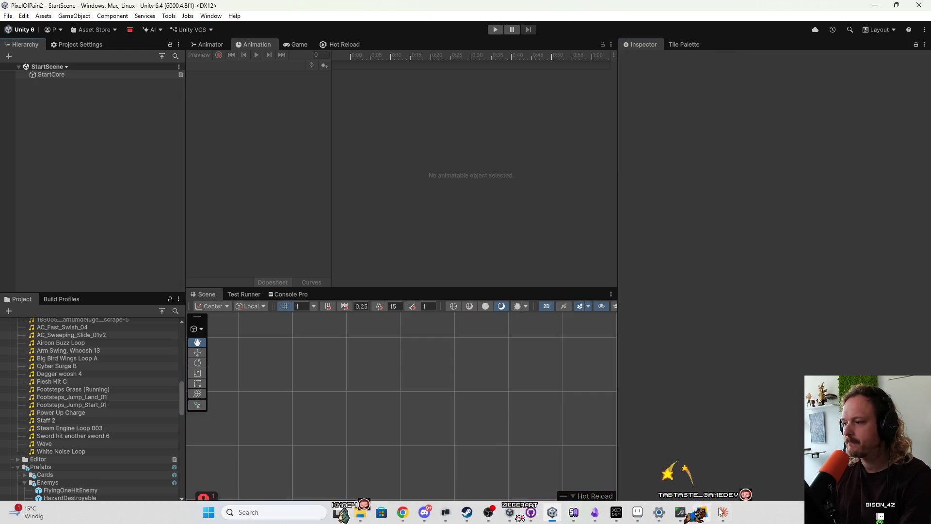
# Step: Check Claude's deadzone progress on PlayerDataSo, then switch to GitHub Desktop
pyautogui.click(721, 512)
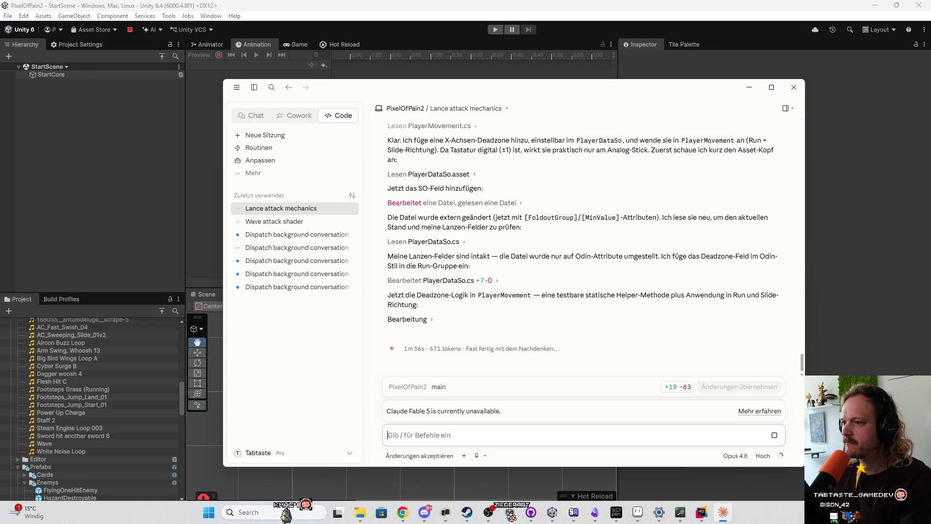
pyautogui.click(509, 514)
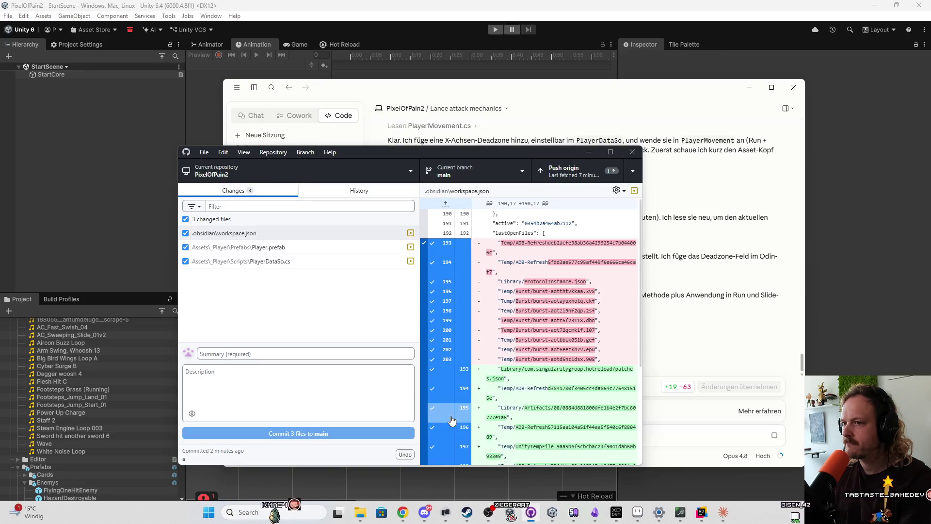
# Step: Review the Player.prefab sound diff and the new moveDeadzoneX field in PlayerDataSo.cs, then return to Claude
pyautogui.click(289, 260)
pyautogui.click(290, 248)
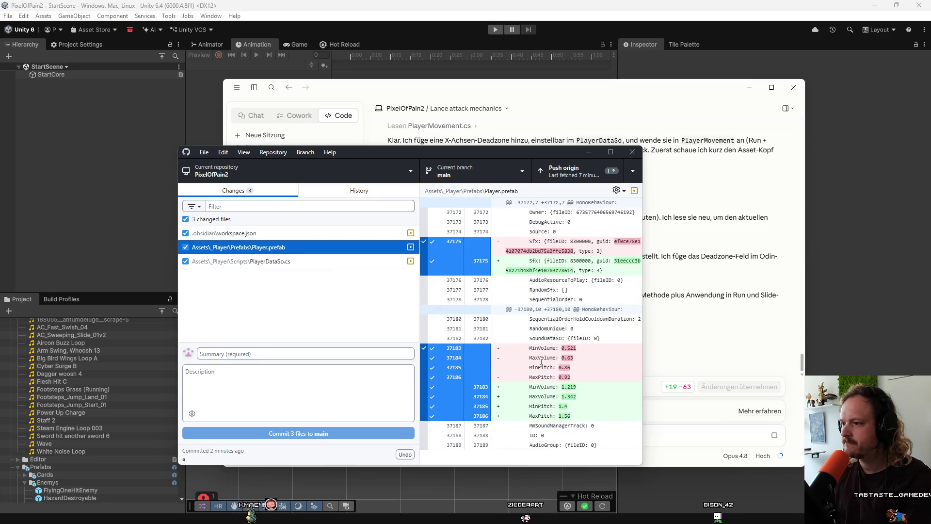
pyautogui.click(238, 261)
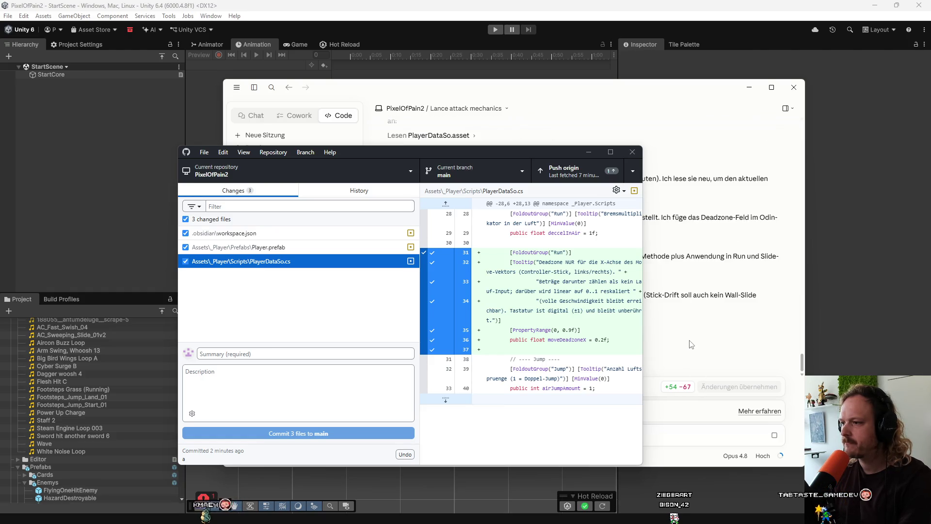
pyautogui.click(691, 345)
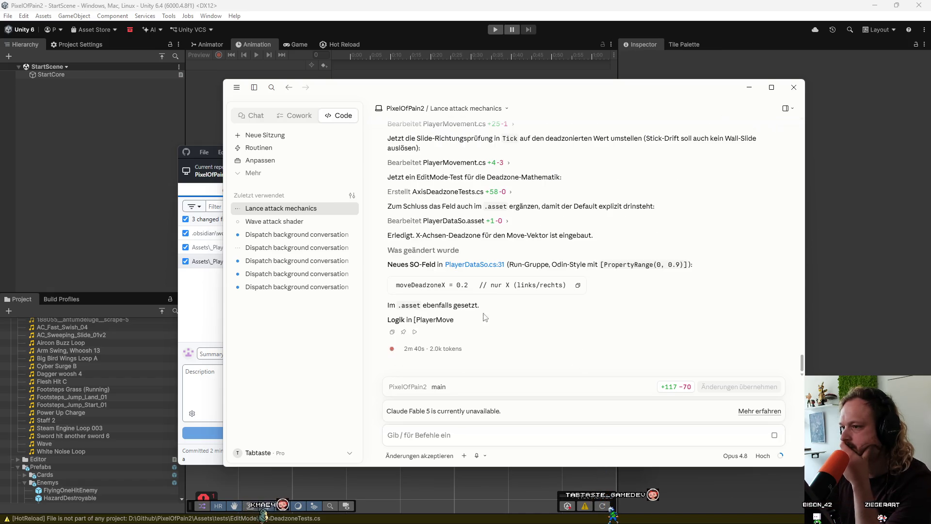
# Step: Once Claude finishes the deadzone edits and AxisDeadzoneTests.cs, return to the Unity window
pyautogui.click(93, 188)
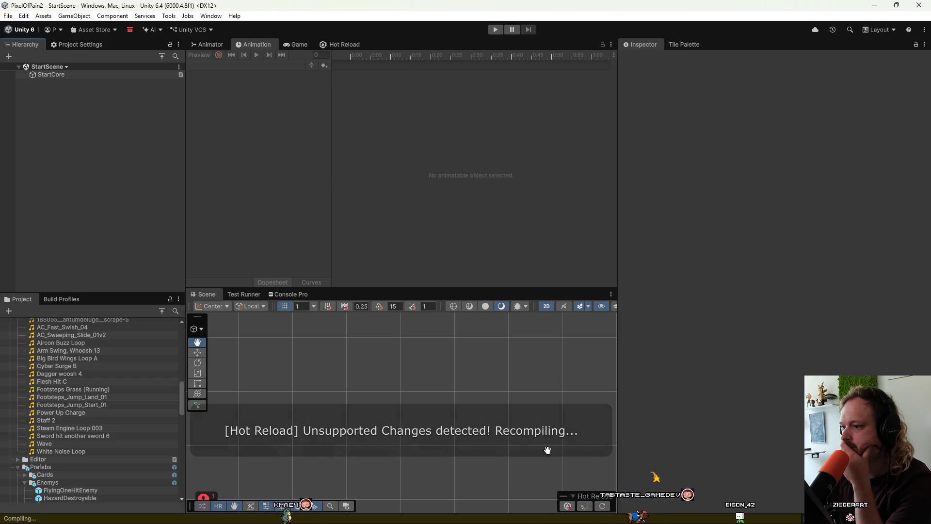
# Step: Watch the Hot Reload tab, glancing at the game output, until recompilation finishes
pyautogui.moveTo(528, 521)
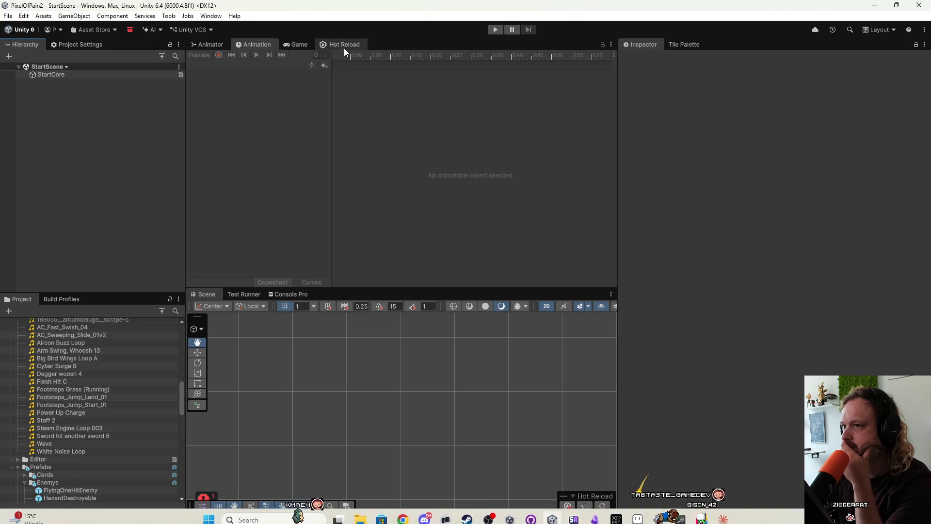
pyautogui.click(343, 46)
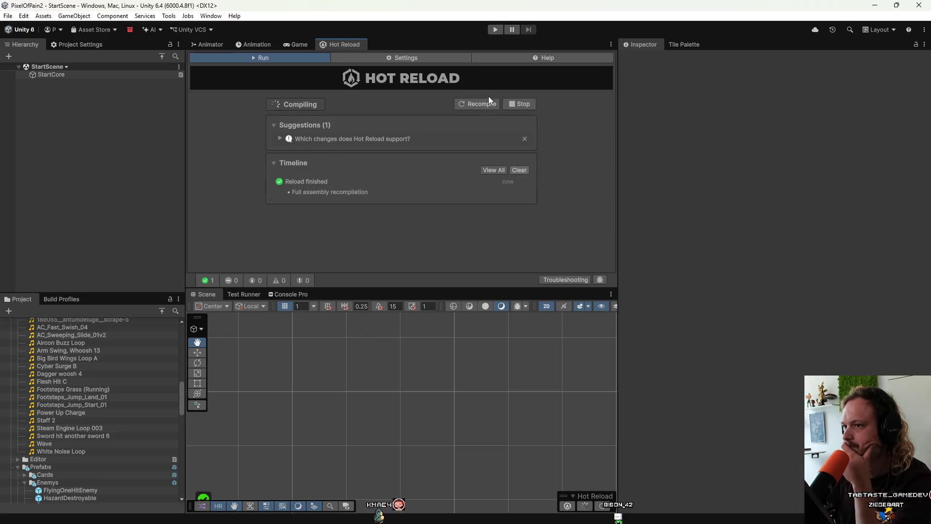
pyautogui.click(290, 45)
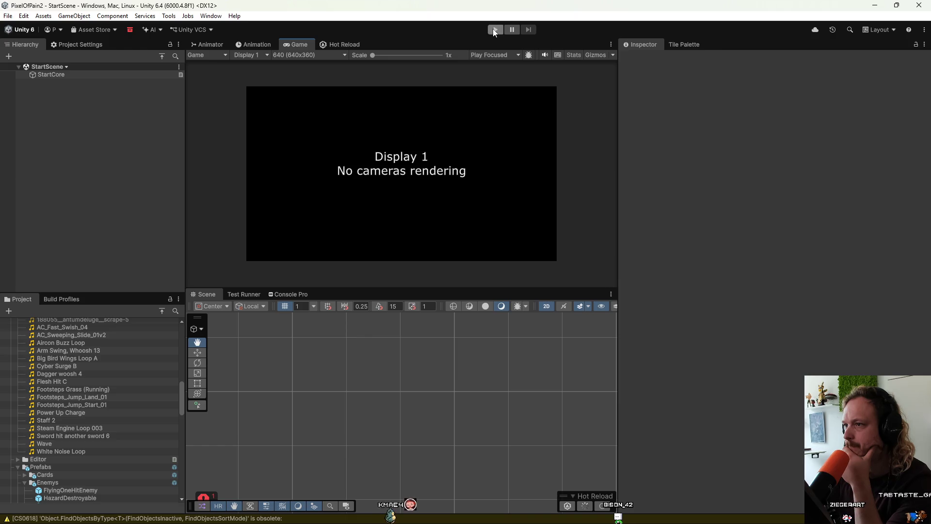
pyautogui.click(334, 46)
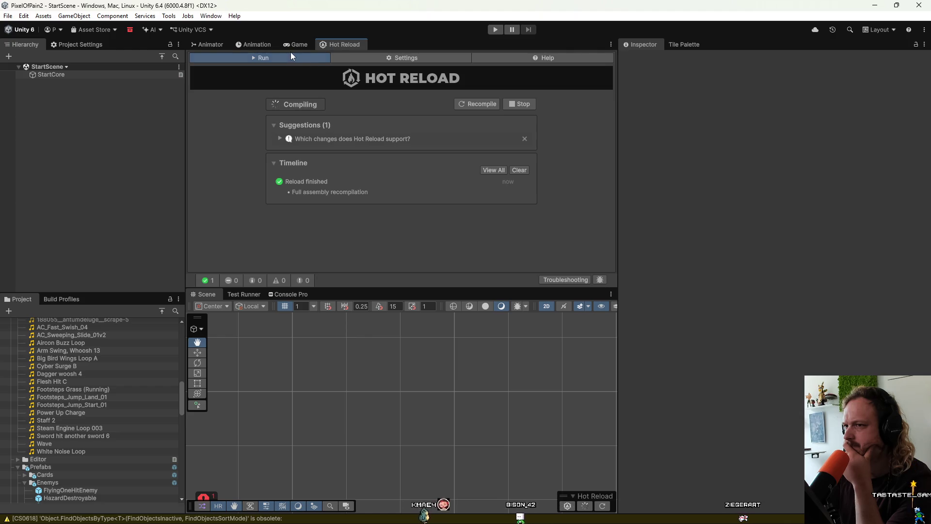
# Step: Briefly bring up Claude, then return to Unity and enter Play mode
pyautogui.moveTo(467, 514)
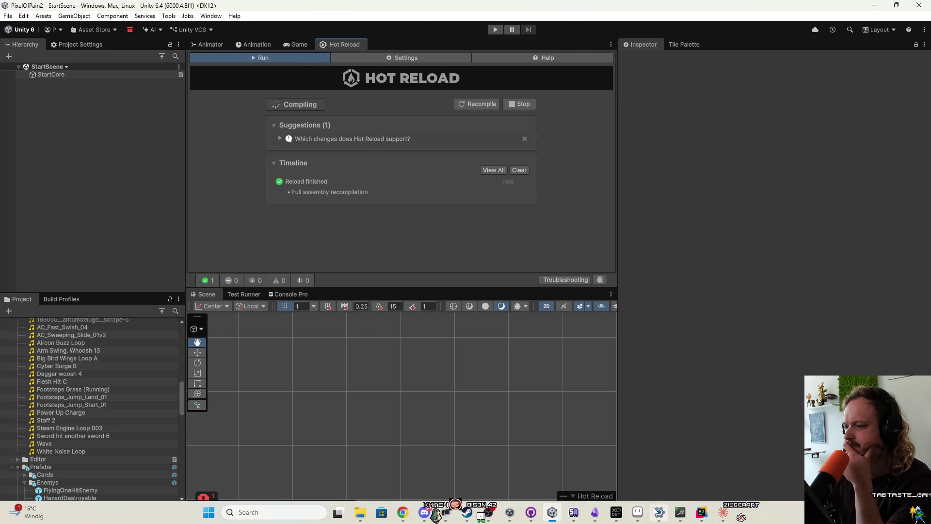
pyautogui.click(723, 516)
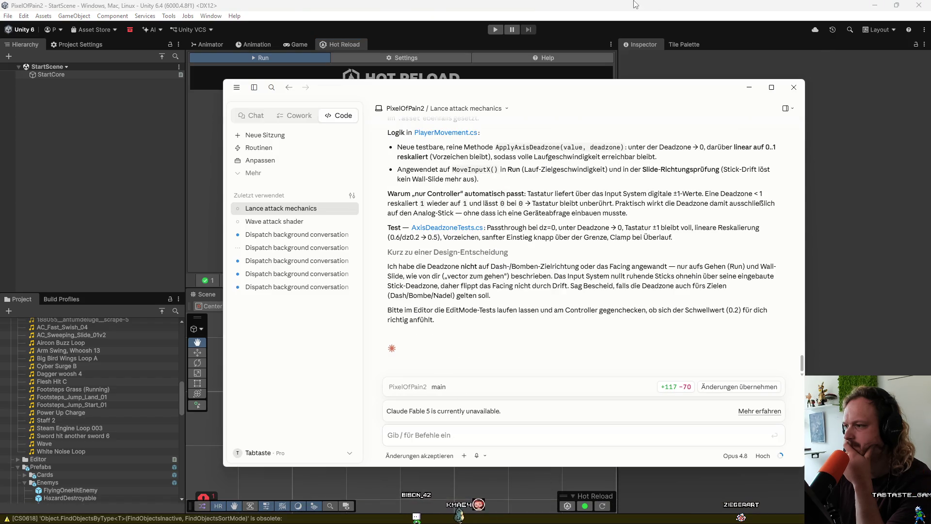
pyautogui.click(618, 4)
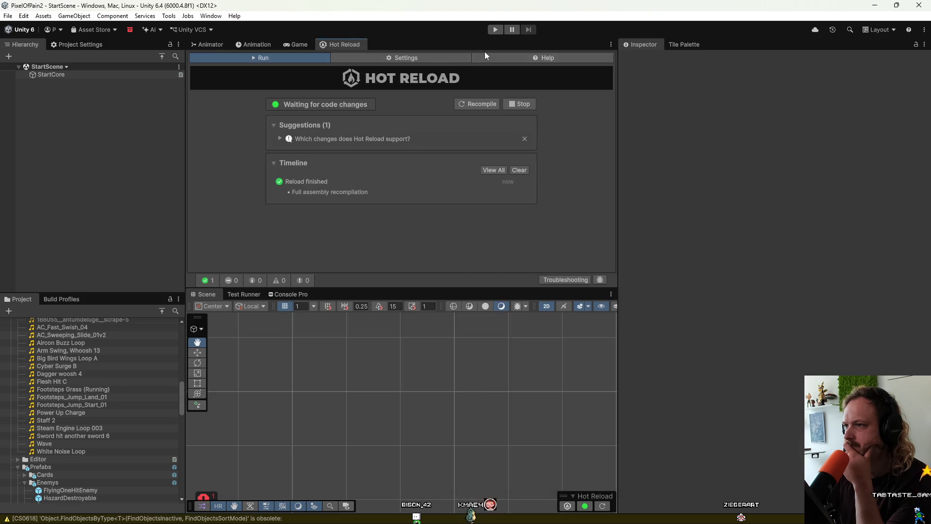
pyautogui.click(492, 29)
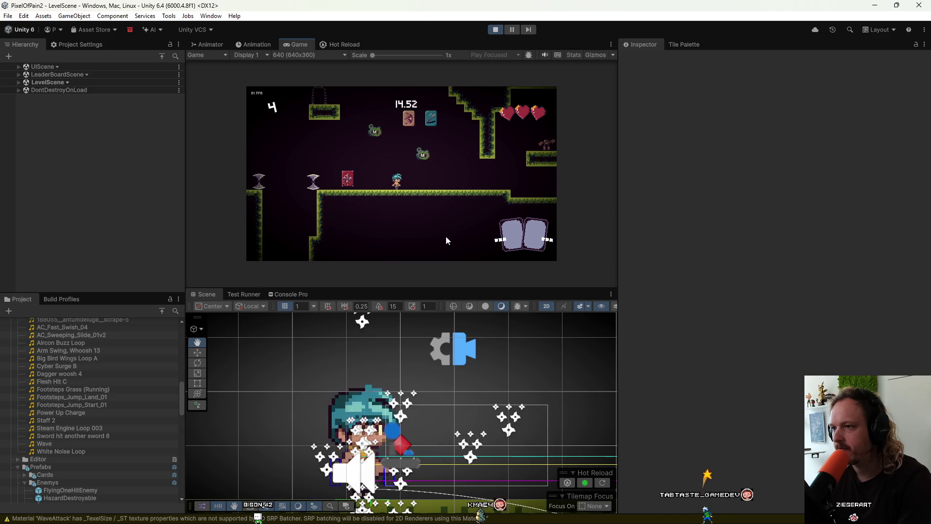
# Step: Run the character right and left along the floor with D and A, then stop play mode
pyautogui.press('d')
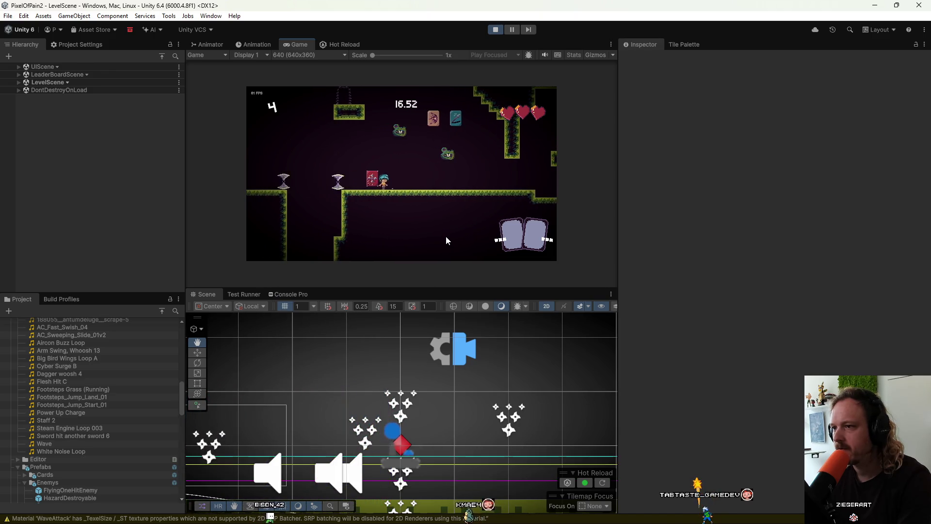
pyautogui.press('d')
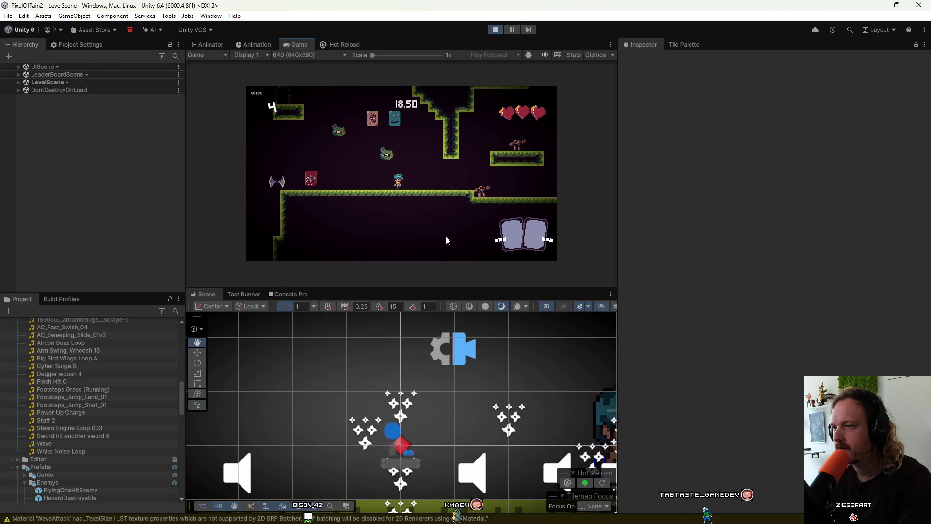
pyautogui.press('a')
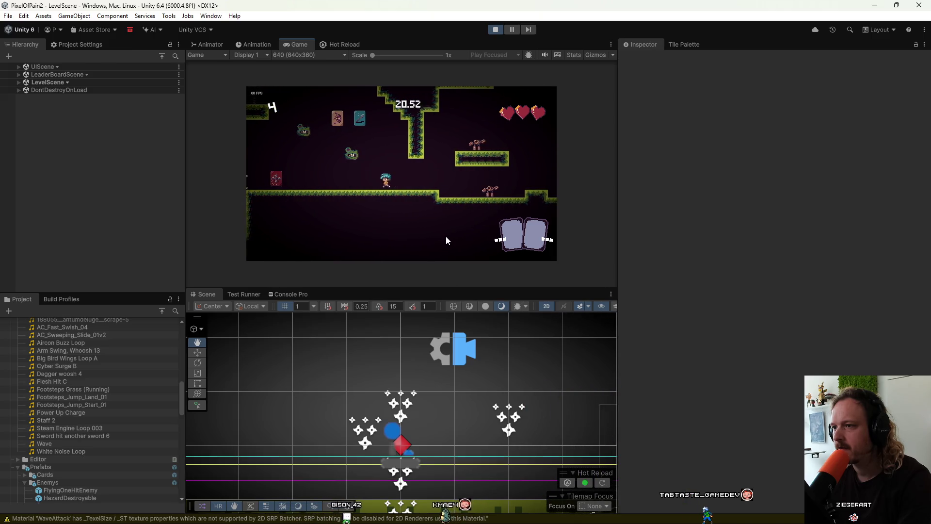
pyautogui.press('a')
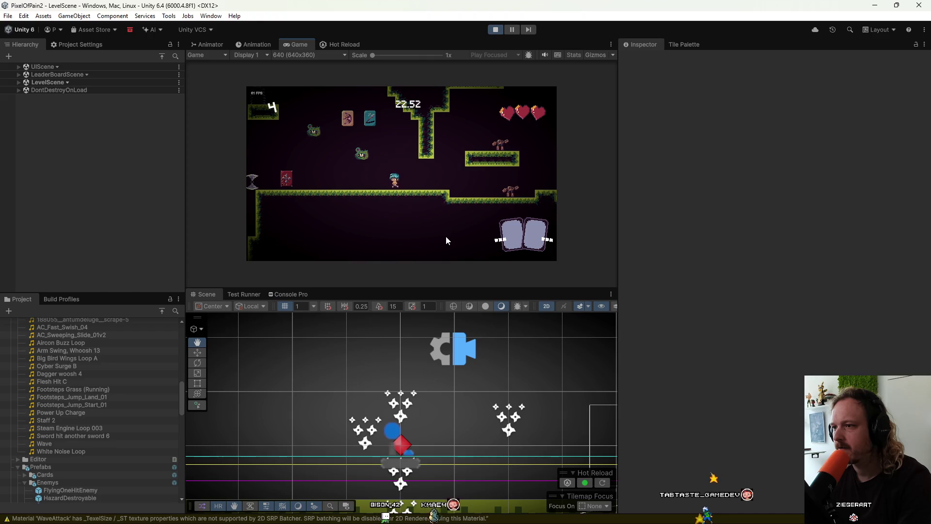
pyautogui.press('a')
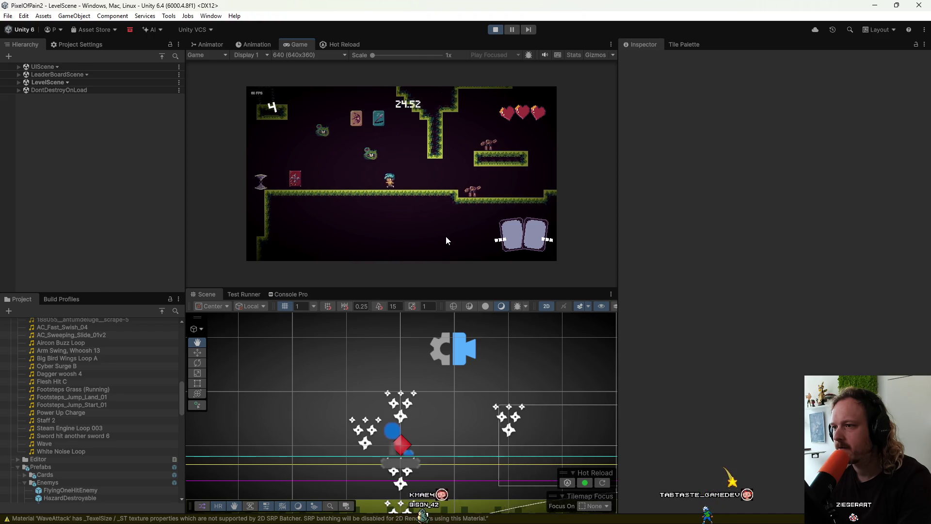
pyautogui.press('d')
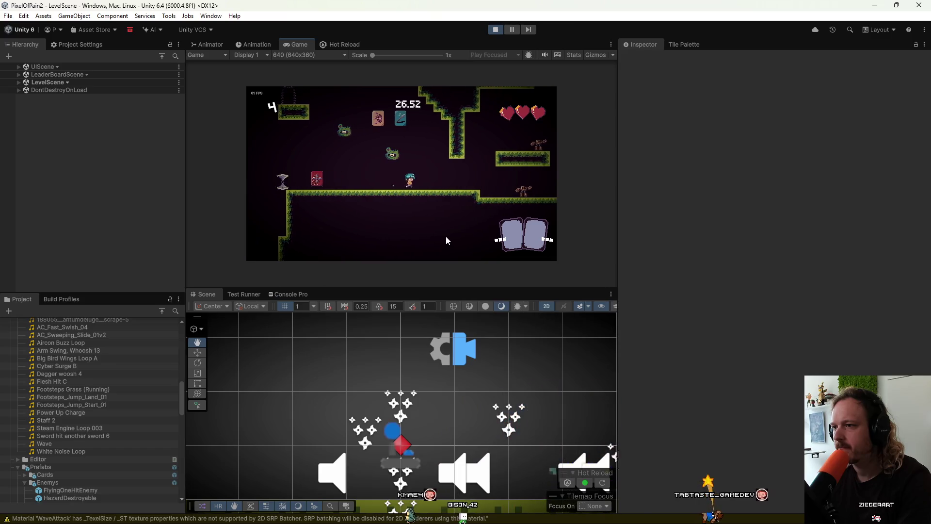
pyautogui.press('a')
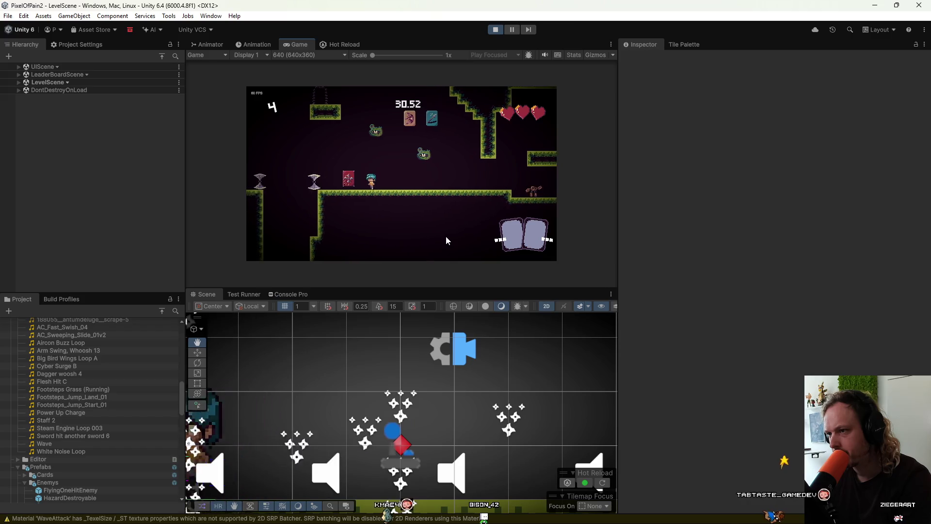
pyautogui.press('d')
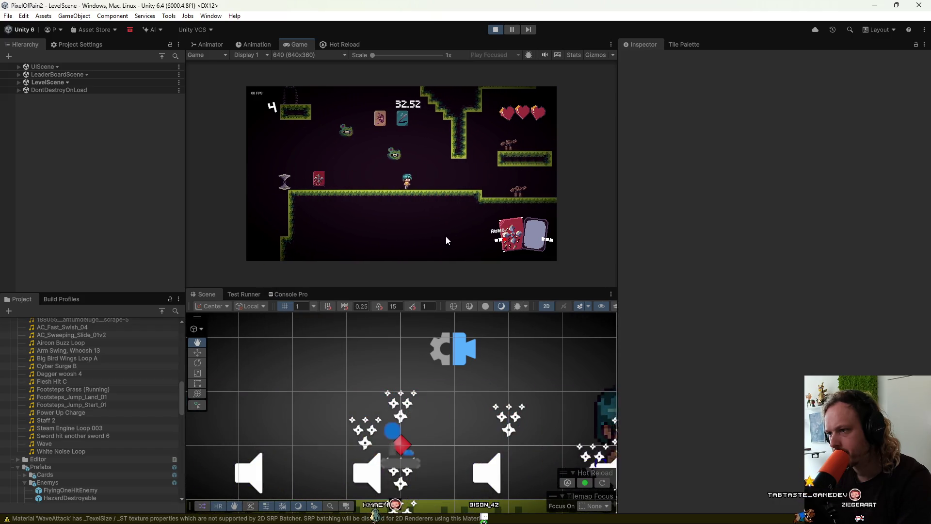
pyautogui.press('a')
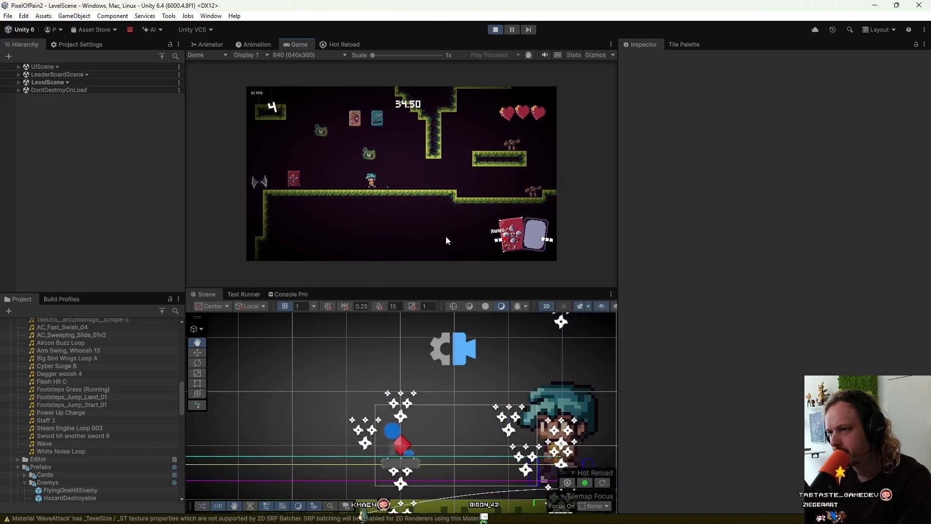
pyautogui.press('d')
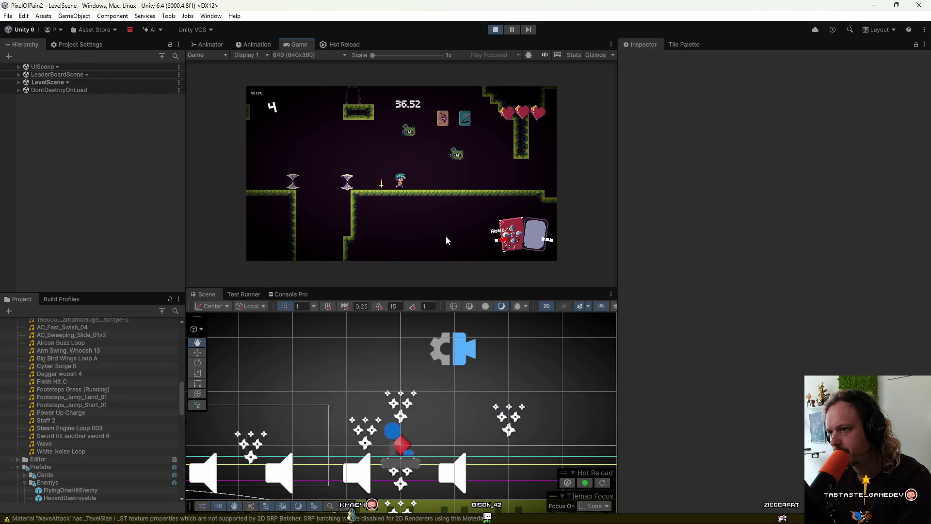
pyautogui.press('a')
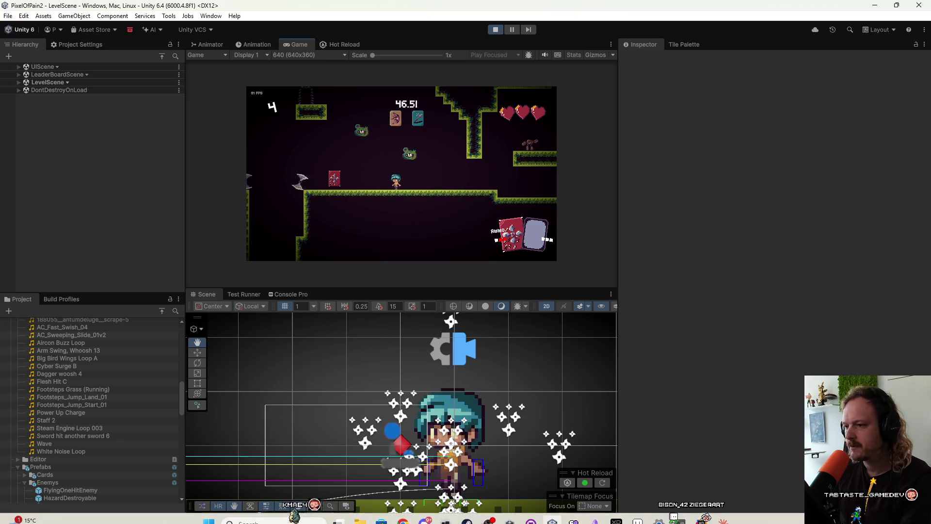
pyautogui.click(495, 30)
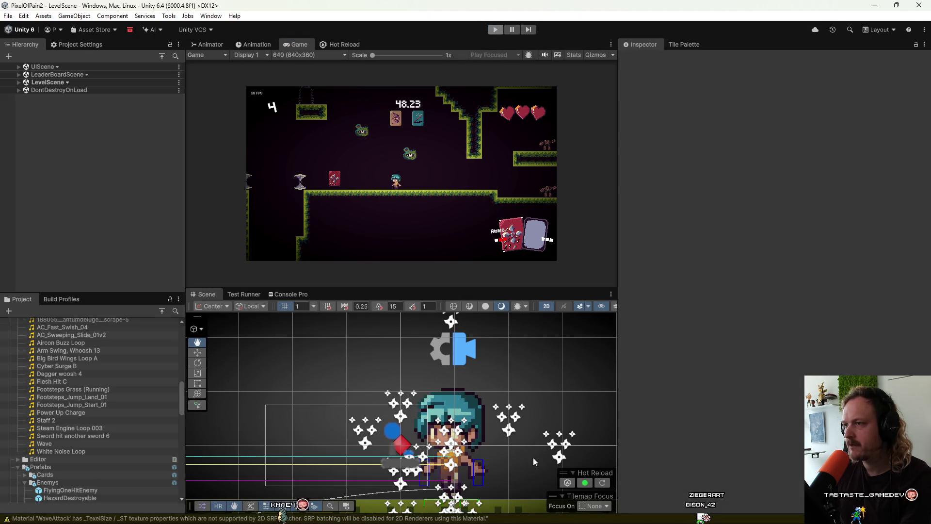
# Step: Ask Claude in German for a stick threshold beyond which the character moves at full speed
pyautogui.click(725, 515)
pyautogui.write('man muss den stick nicht perfe')
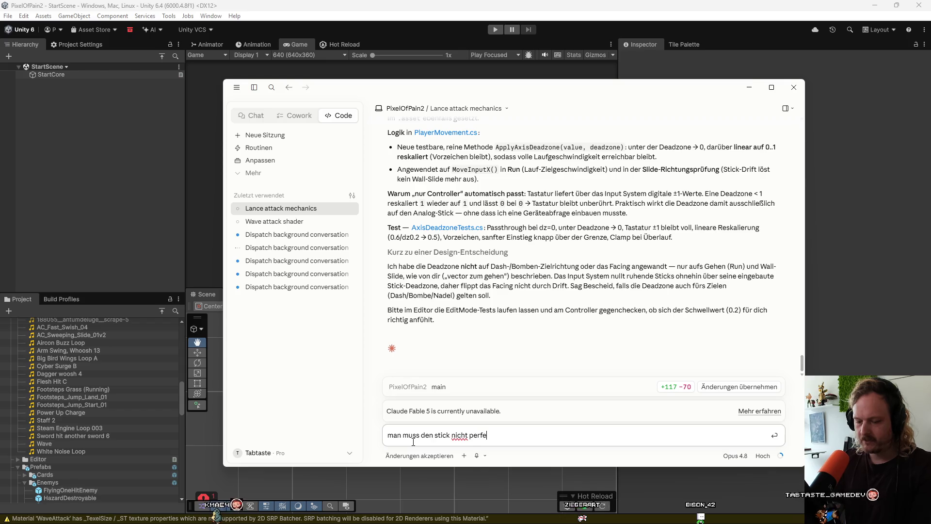
pyautogui.write('t nach links ')
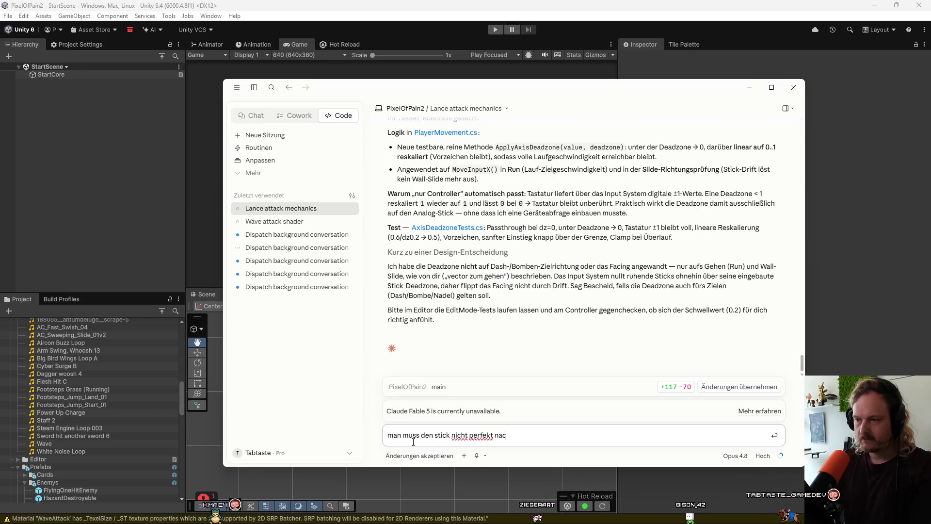
pyautogui.write('od')
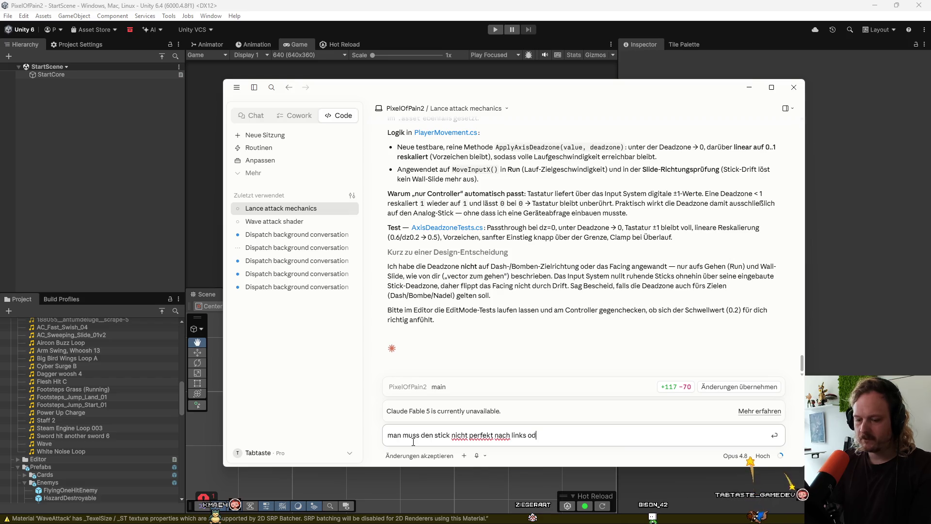
pyautogui.write('er rechts drücken für ')
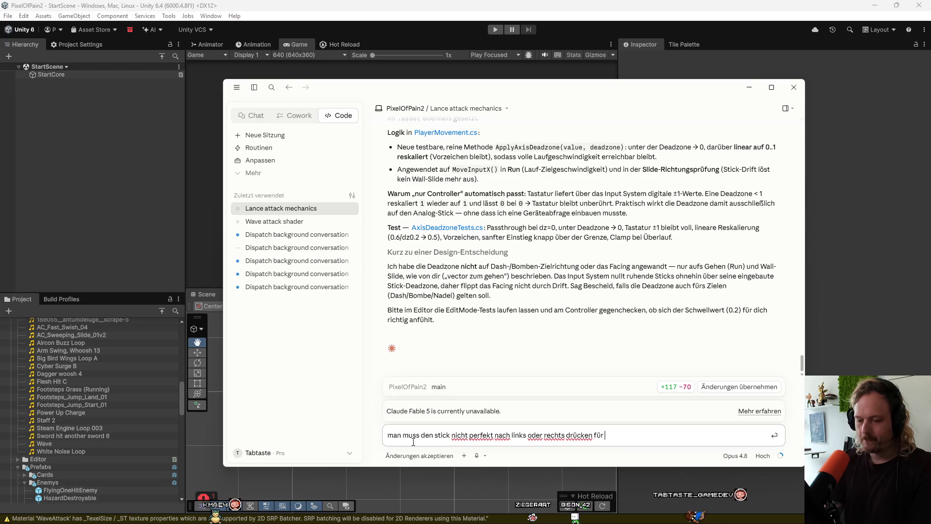
pyautogui.write('volle geschwindigkeit. baue einen schwellwert eoi')
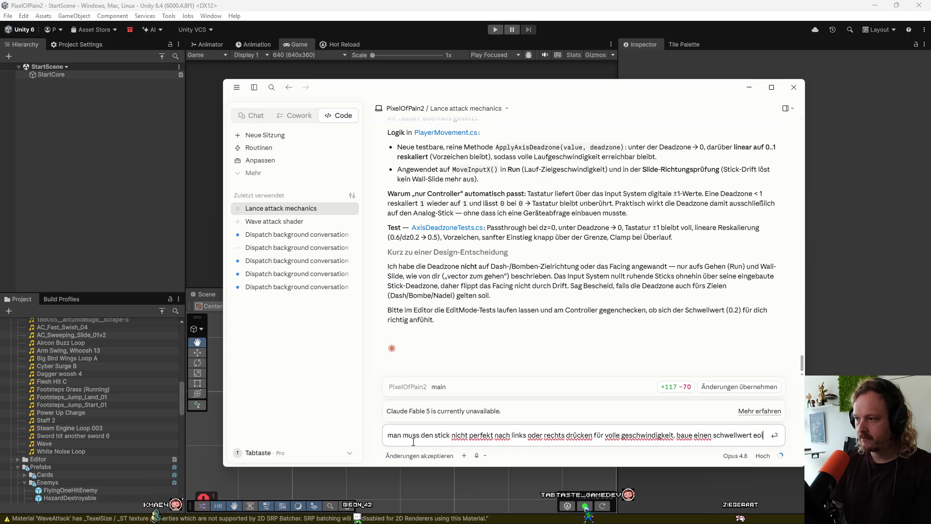
pyautogui.press('BackSpace')
pyautogui.write('in wenn d')
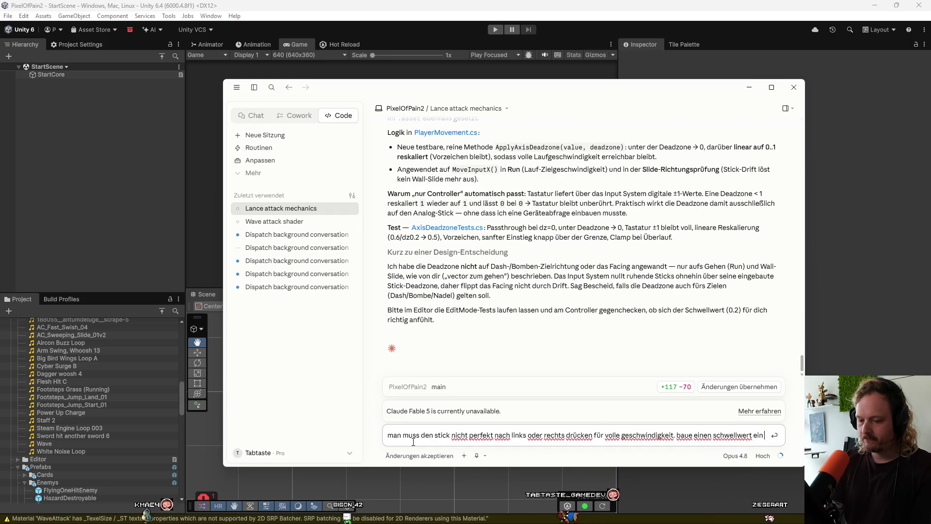
pyautogui.write('er übe')
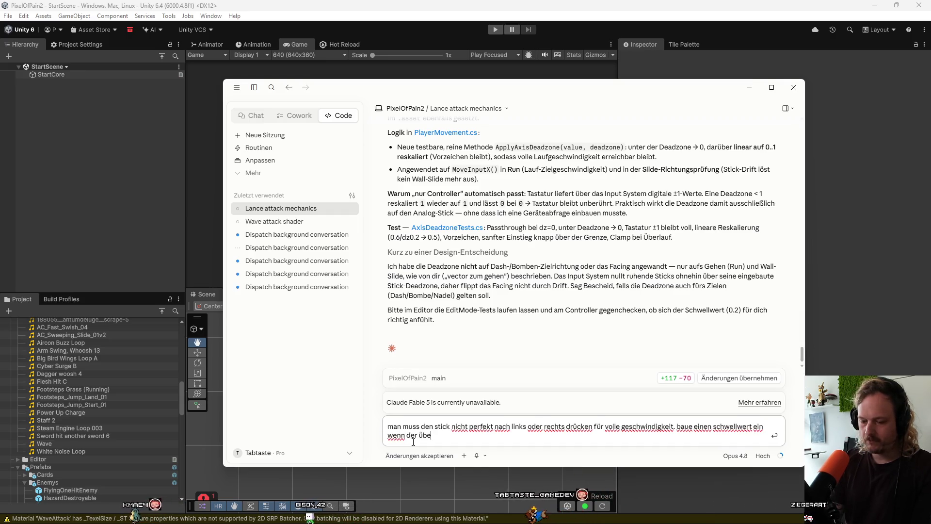
pyautogui.write('rschritten ist ')
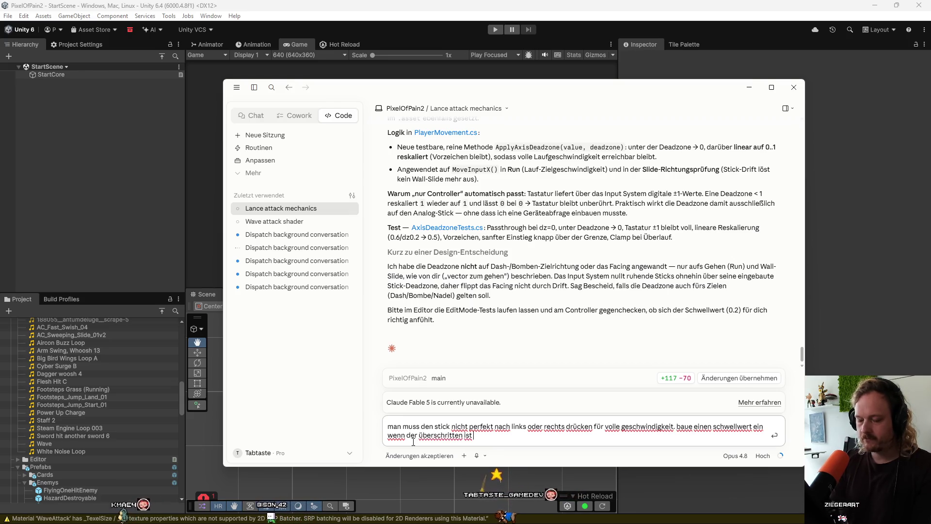
pyautogui.write('volle geschw')
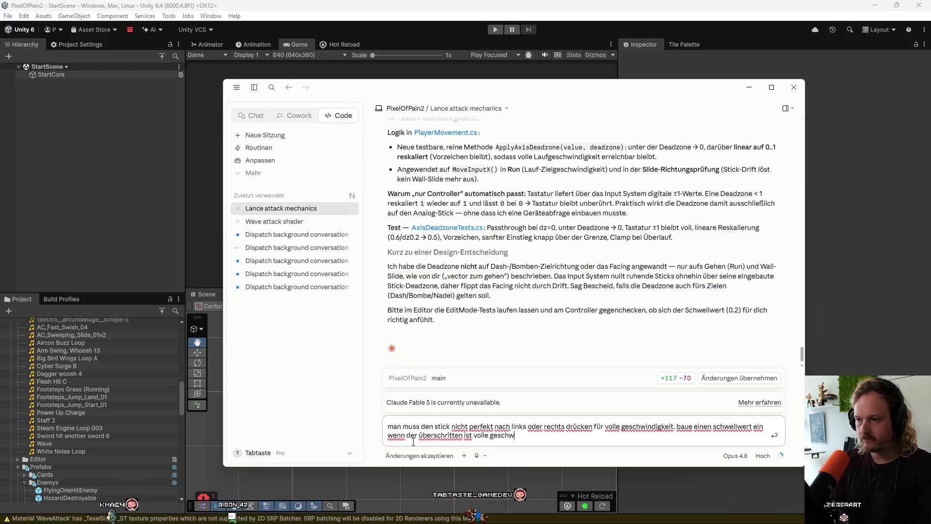
pyautogui.write('indikeit')
pyautogui.press('Return')
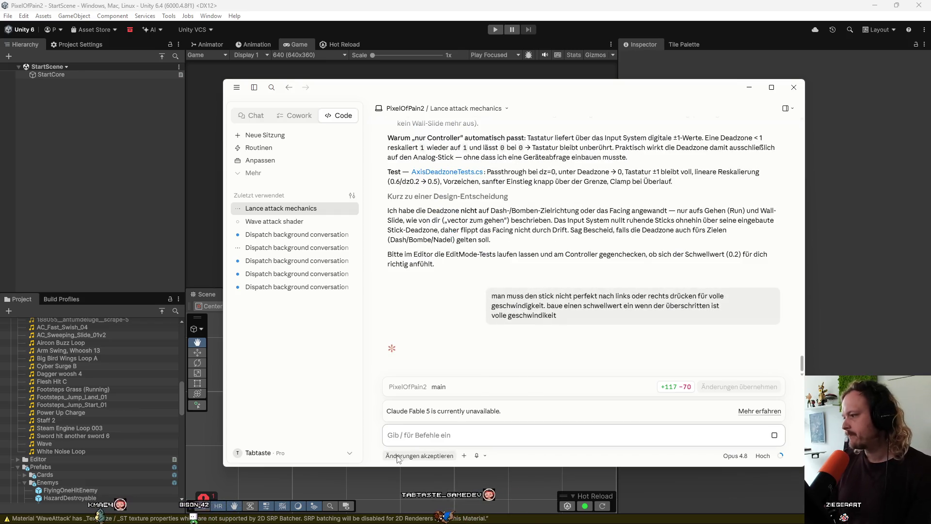
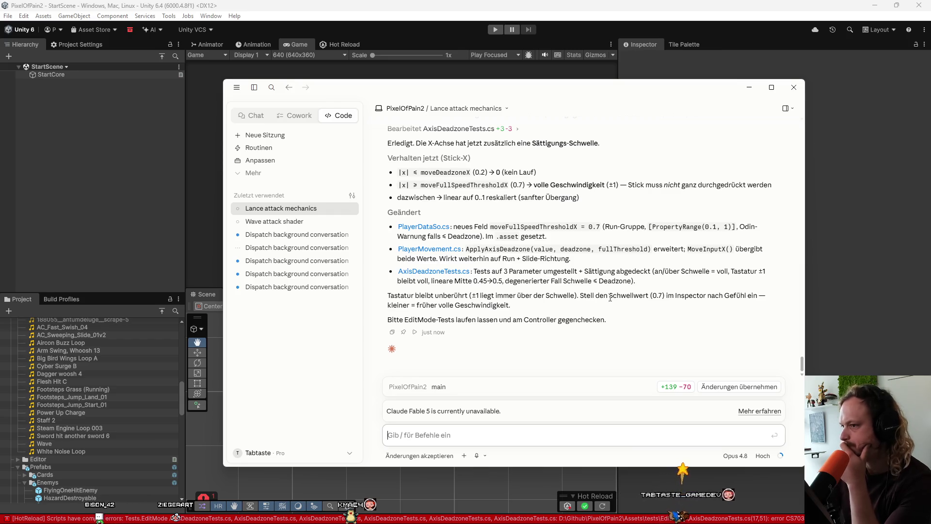
# Step: Start play mode, review the PlayerMovement.cs diff in GitHub Desktop, then return to the game
pyautogui.click(495, 29)
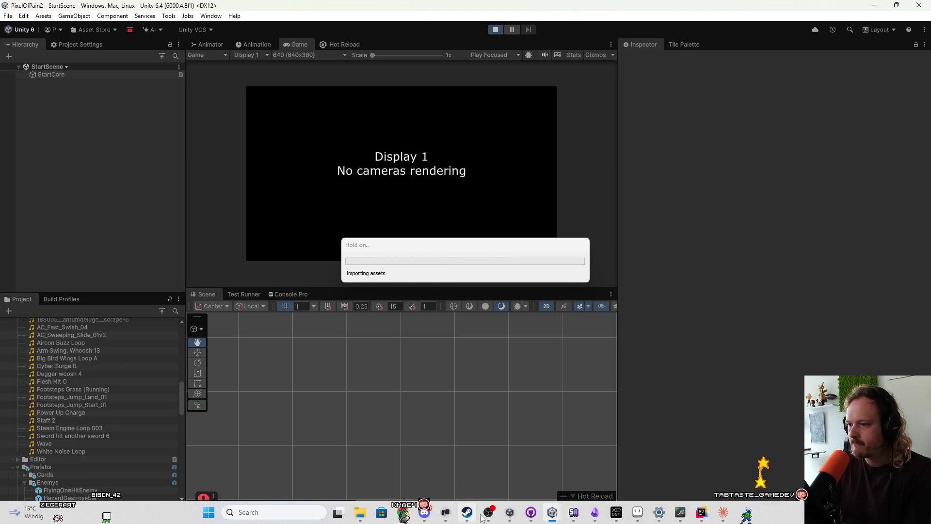
pyautogui.click(446, 519)
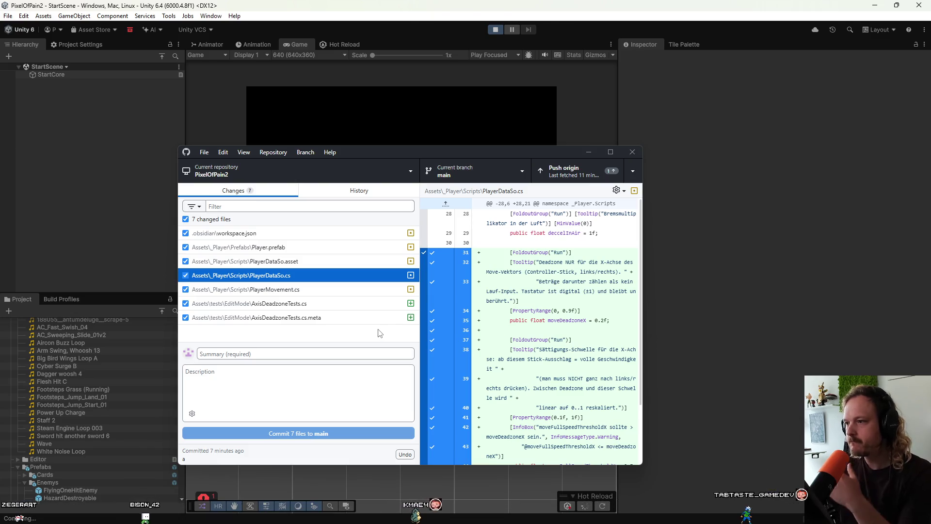
pyautogui.click(313, 290)
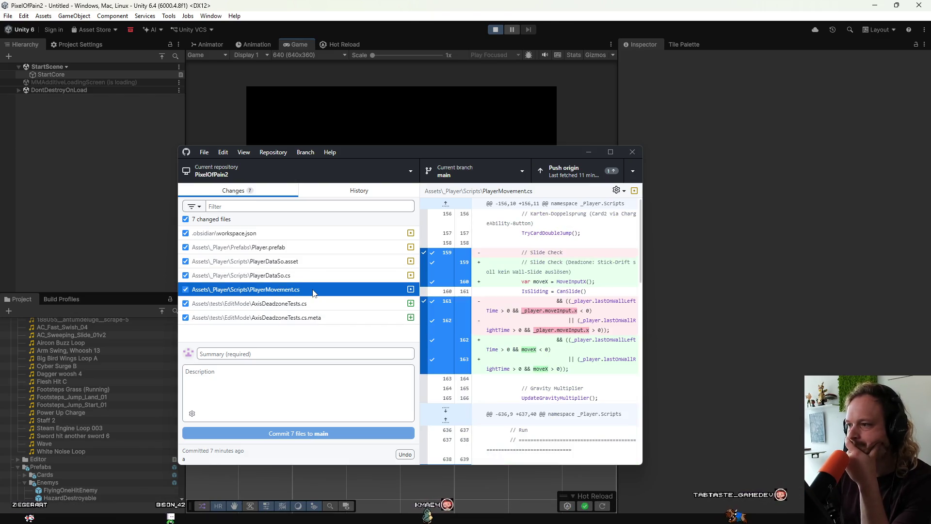
pyautogui.scroll(-10, 576, 349)
pyautogui.scroll(-3, 576, 349)
pyautogui.click(726, 332)
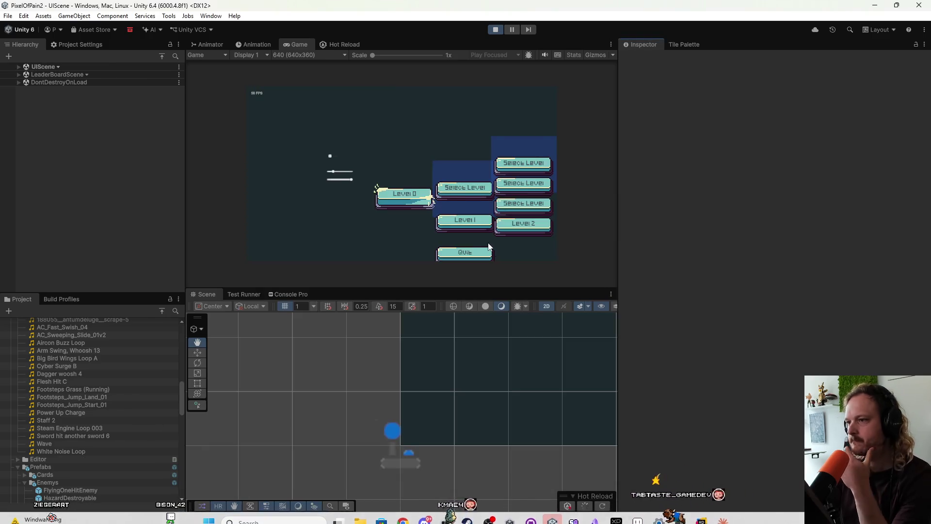
# Step: Choose a level from the running game's level-select menu
pyautogui.click(418, 202)
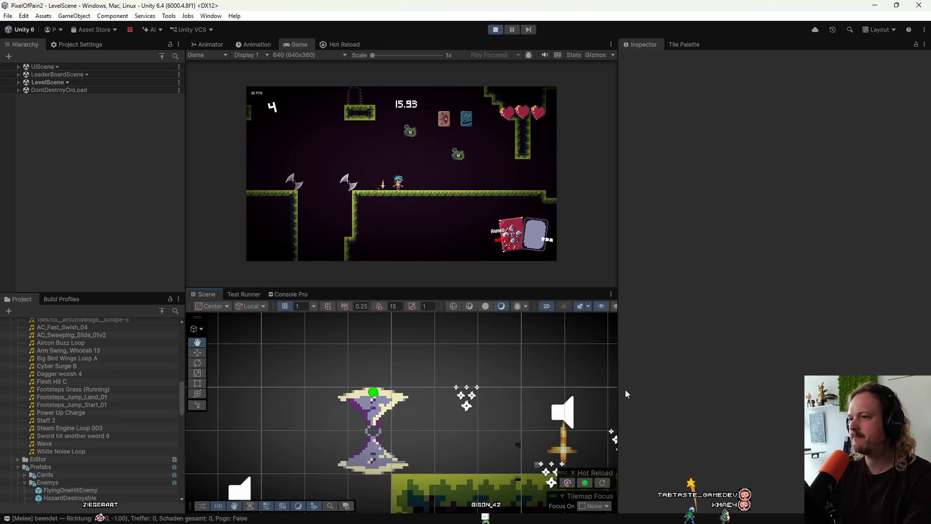
# Step: Select the PlayerDataSo asset in Scripts/Player to show its settings in the Inspector
pyautogui.scroll(1, 222, 409)
pyautogui.scroll(15, 141, 408)
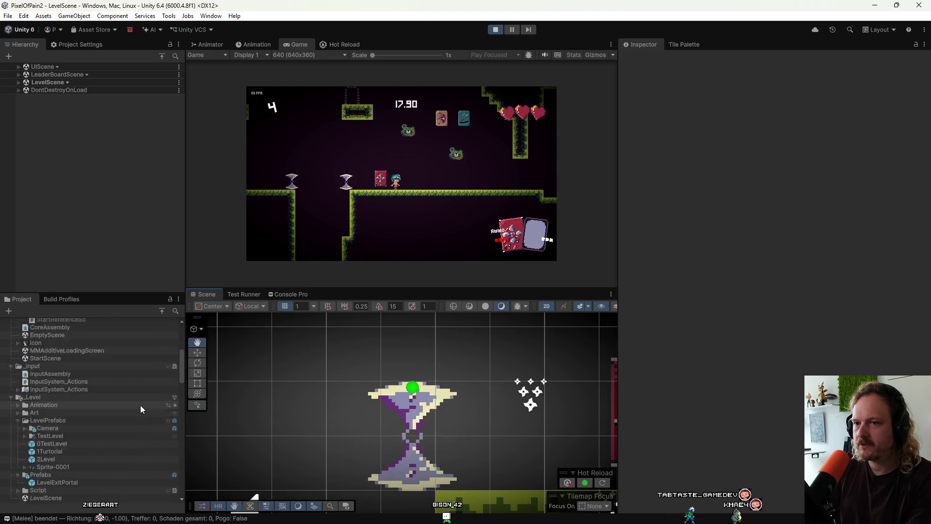
pyautogui.scroll(-10, 141, 406)
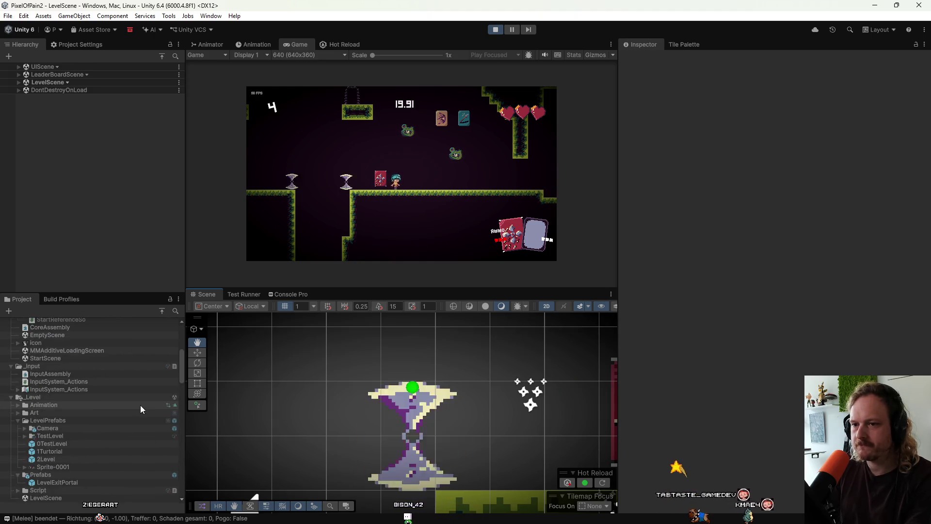
pyautogui.scroll(-8, 97, 464)
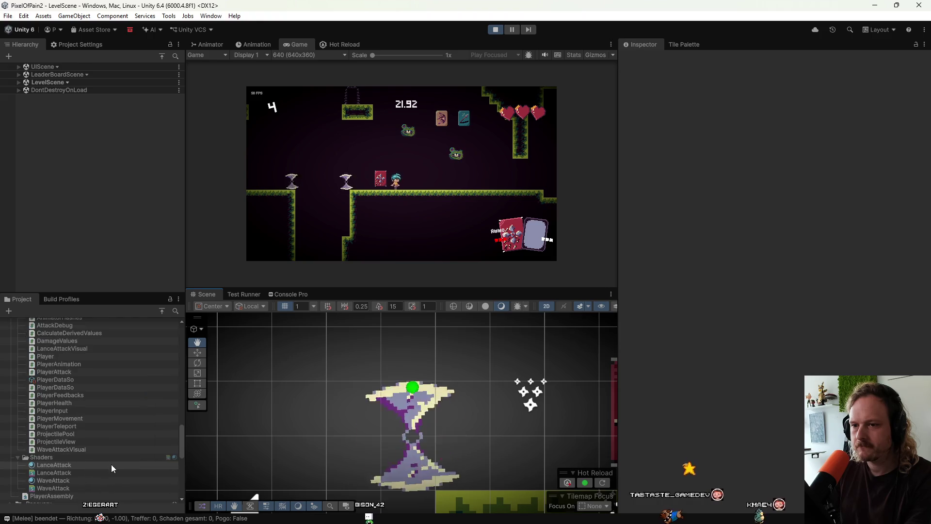
pyautogui.click(76, 379)
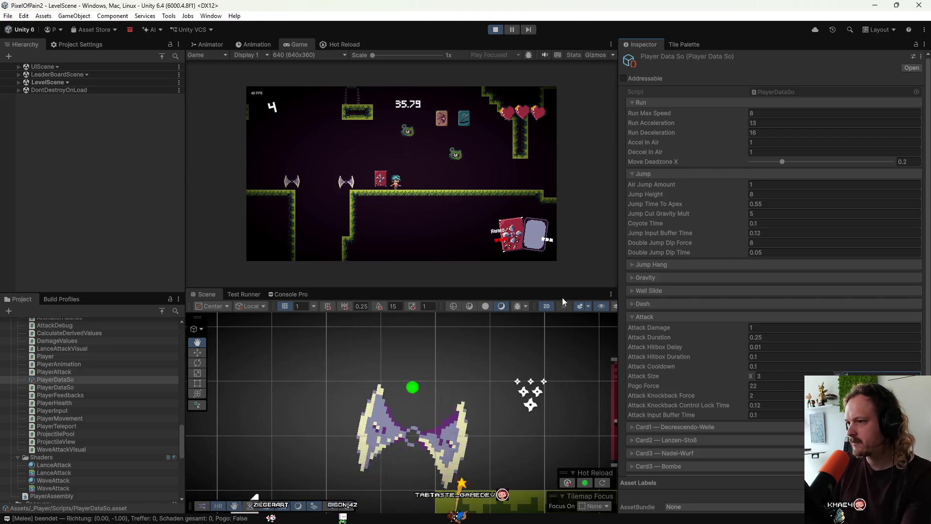
pyautogui.moveTo(326, 401)
pyautogui.mouseDown()
pyautogui.moveTo(268, 405)
pyautogui.moveTo(270, 382)
pyautogui.mouseUp()
# Step: Expand PlayerDataSo's Wall Slide group, showing Slide Speed -10 and Wall Jump Force 20/20
pyautogui.scroll(-2, 268, 405)
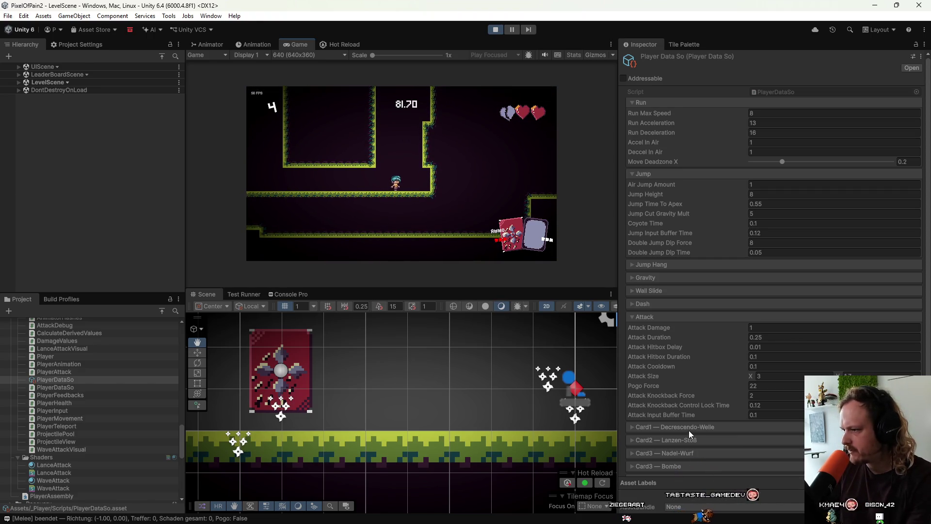
pyautogui.click(644, 290)
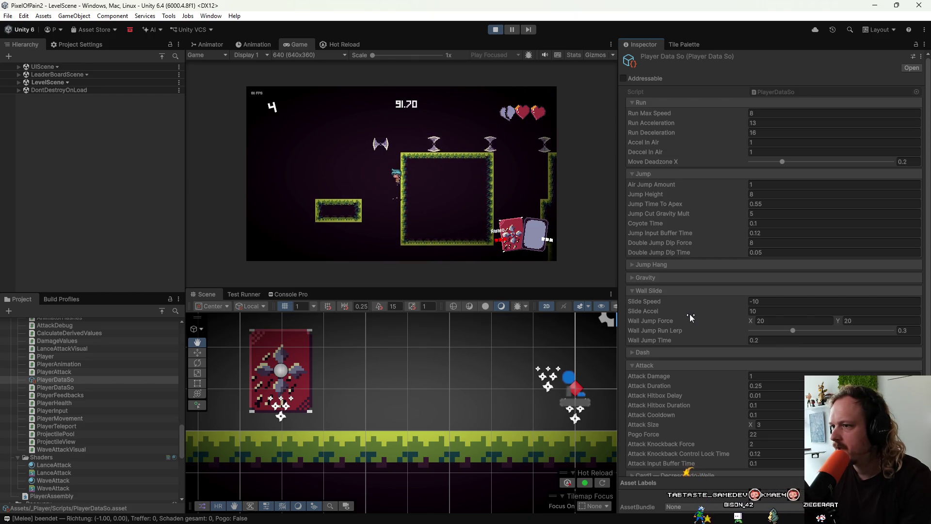
# Step: Change PlayerDataSo's Wall Jump Force X from 20 to 40
pyautogui.click(781, 320)
pyautogui.write('30')
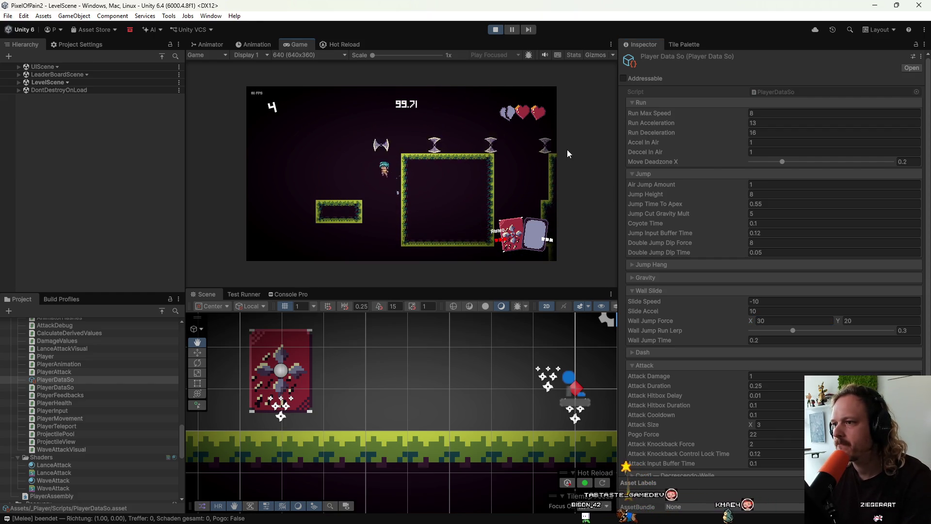
pyautogui.click(765, 322)
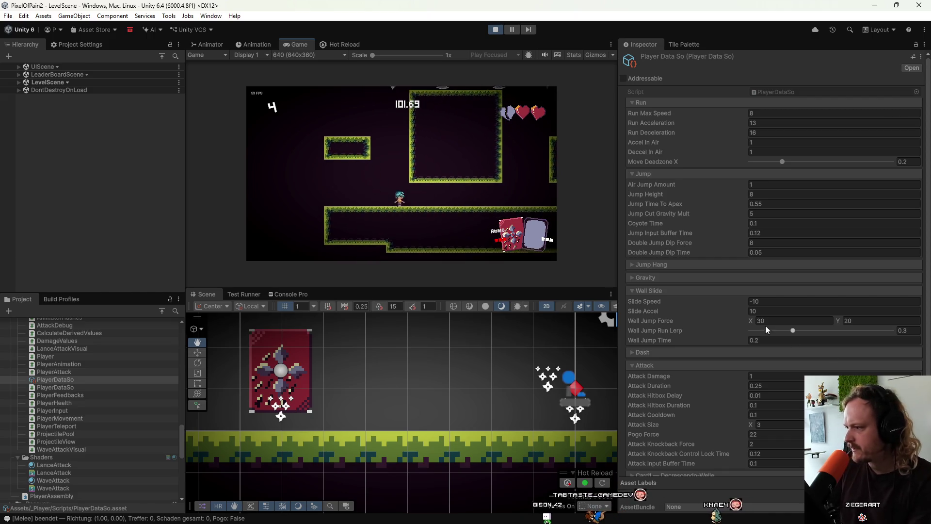
pyautogui.write('40')
pyautogui.press('Return')
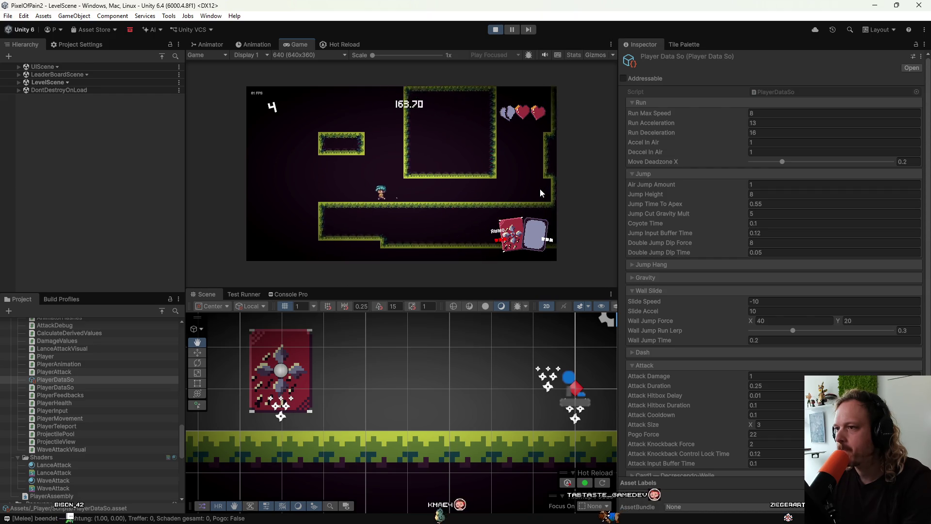
# Step: Playtest the level's platform jumps, restart with R after dying, then deselect PlayerDataSo
pyautogui.press('space')
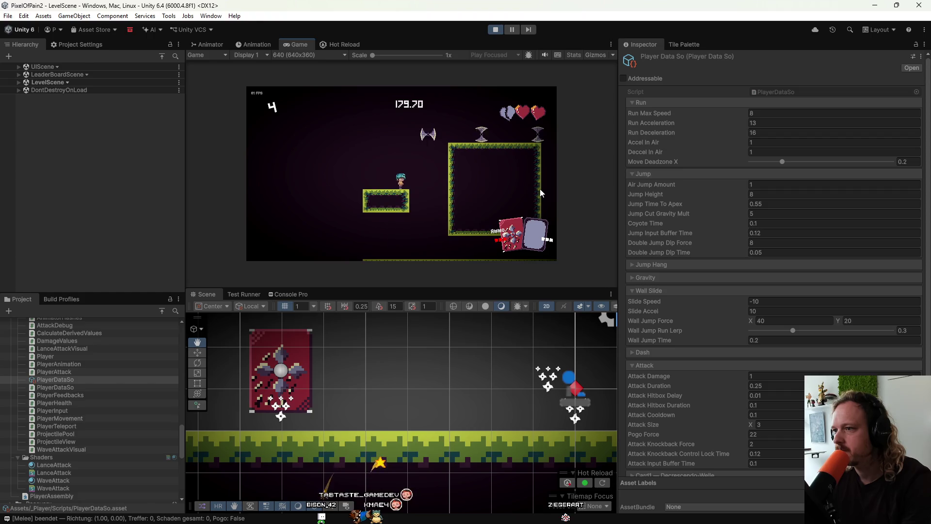
pyautogui.press('space')
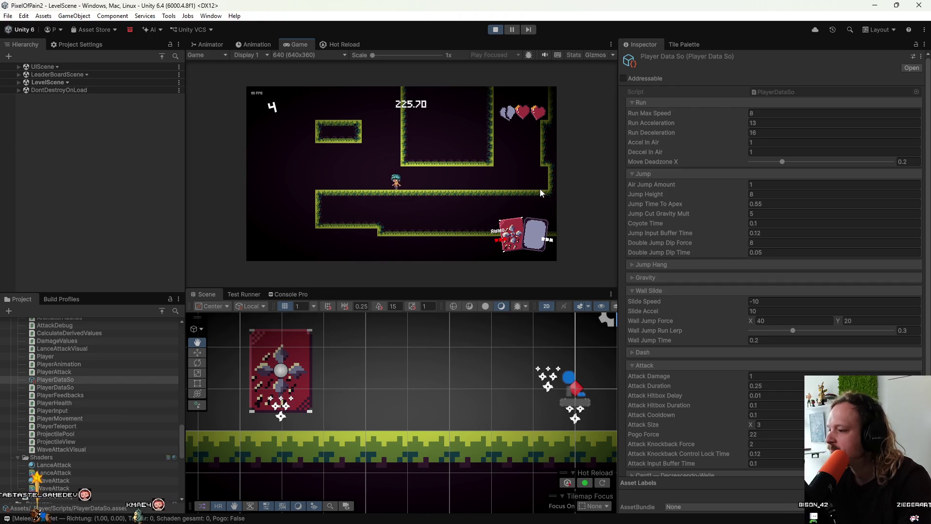
pyautogui.press('space')
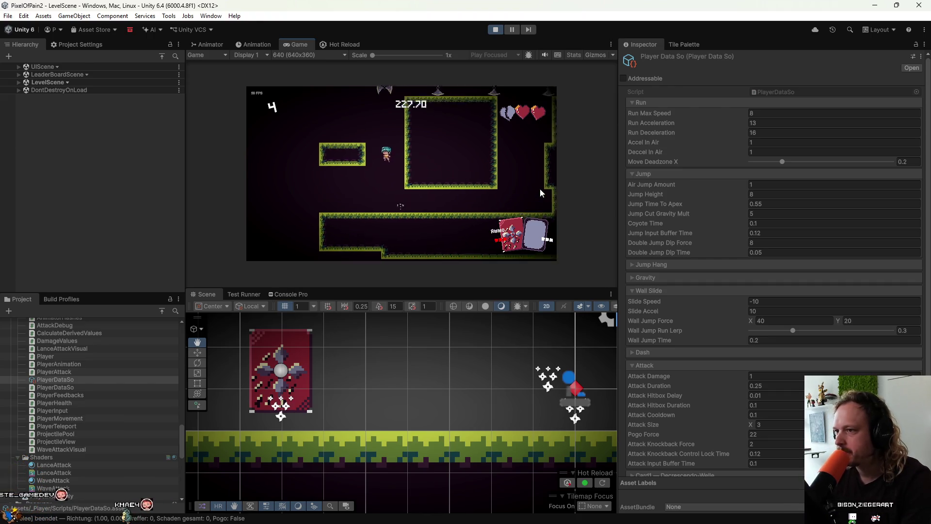
pyautogui.press('Right')
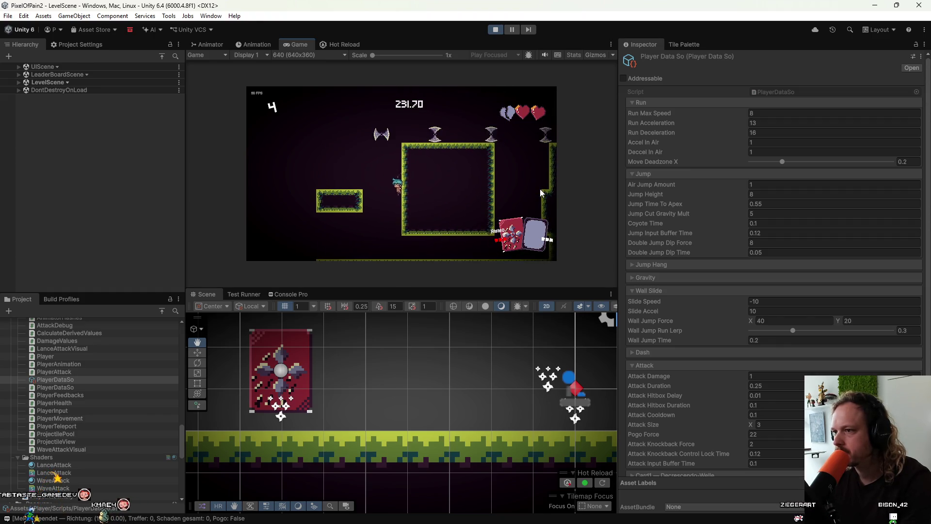
pyautogui.press('Left')
pyautogui.press('Right')
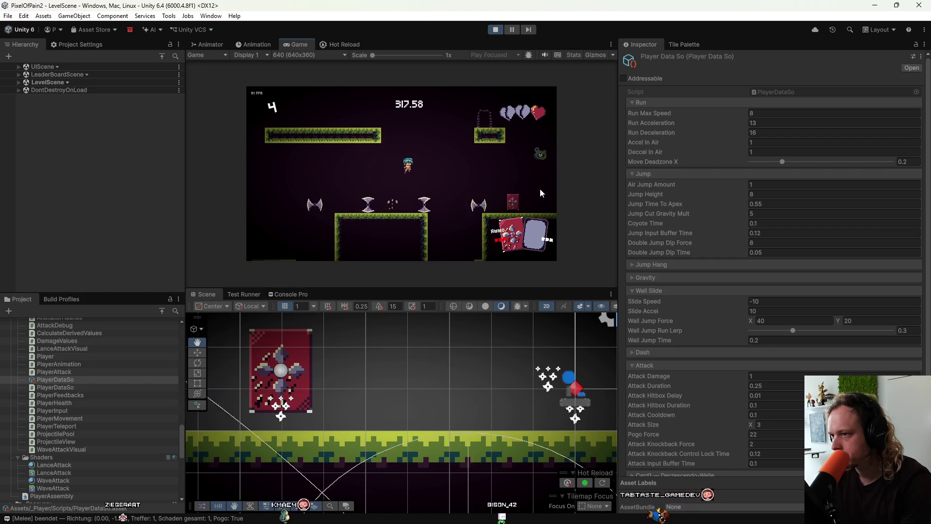
pyautogui.press('r')
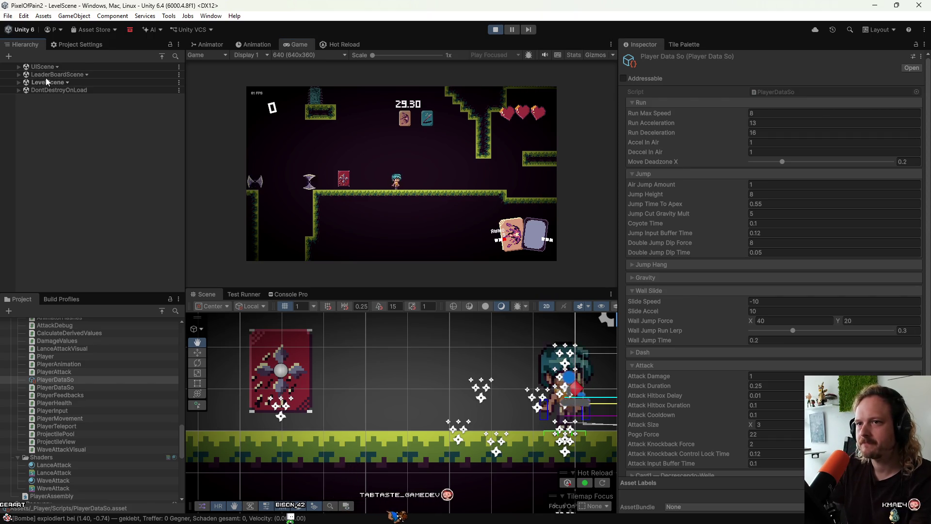
pyautogui.click(94, 98)
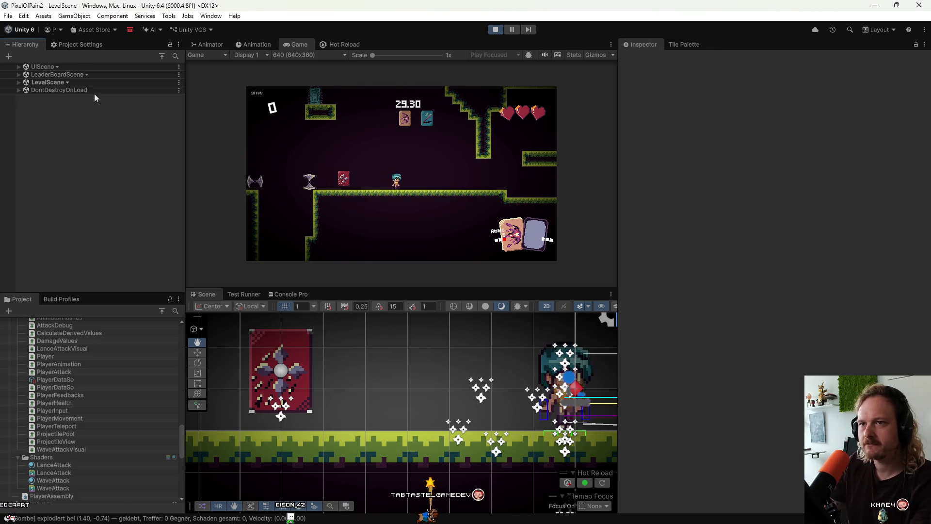
pyautogui.click(89, 81)
pyautogui.press('Right')
pyautogui.press('Down')
pyautogui.press('Down')
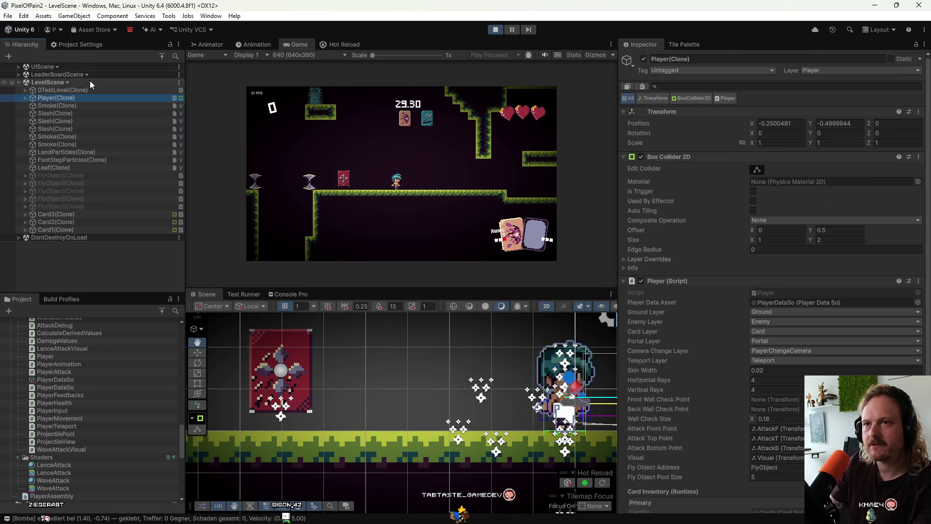
pyautogui.press('Right')
pyautogui.press('Down')
pyautogui.press('Down')
pyautogui.press('Right')
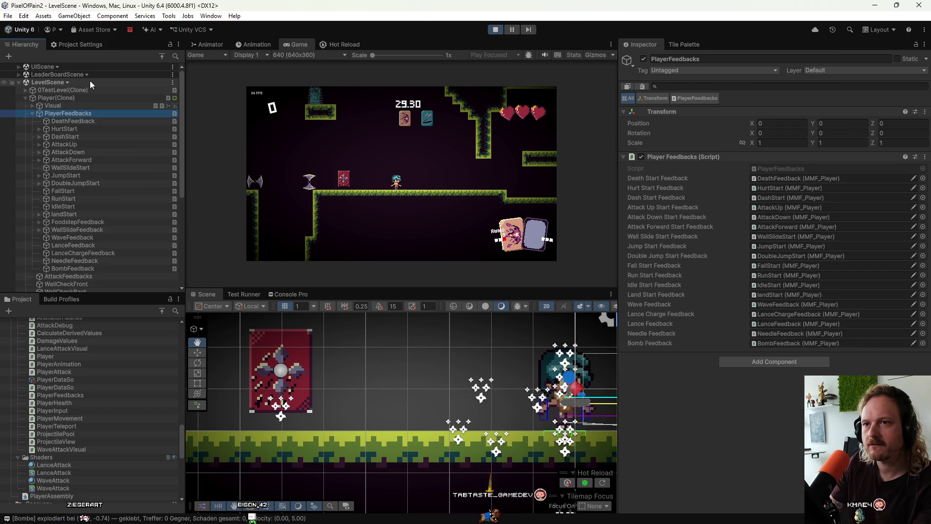
pyautogui.press('Down')
pyautogui.press('Down')
pyautogui.press('Down')
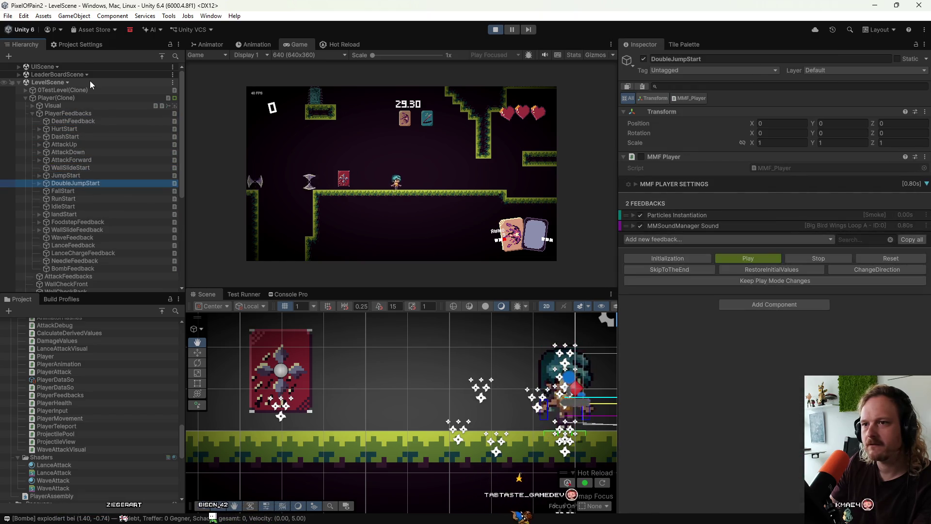
pyautogui.click(689, 225)
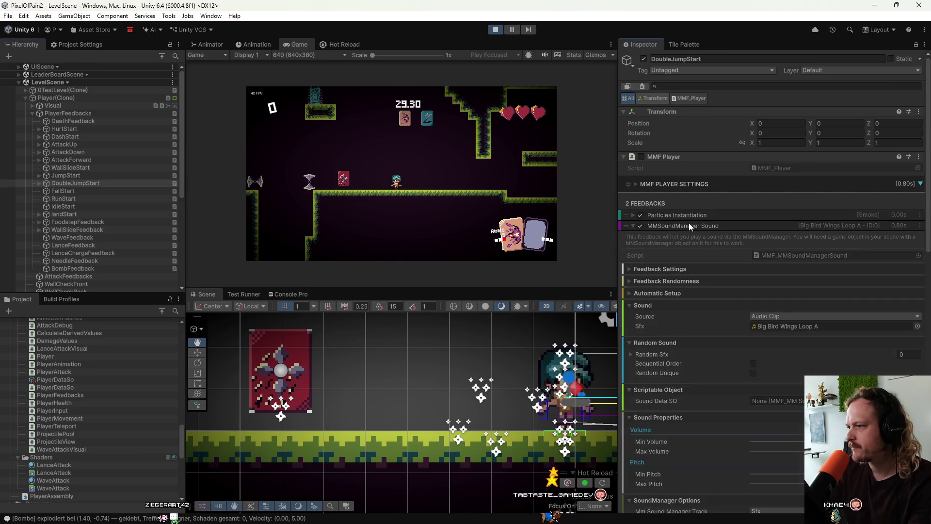
pyautogui.scroll(-10, 681, 381)
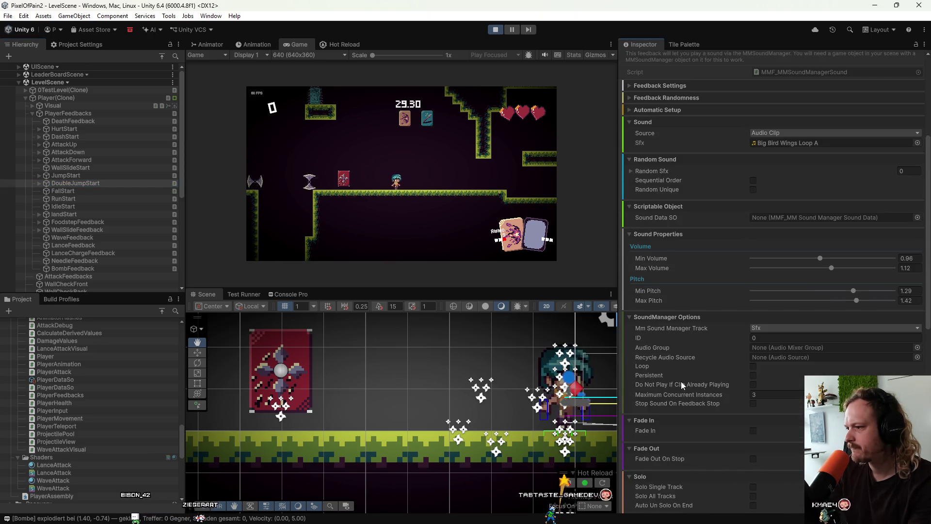
pyautogui.scroll(-5, 681, 381)
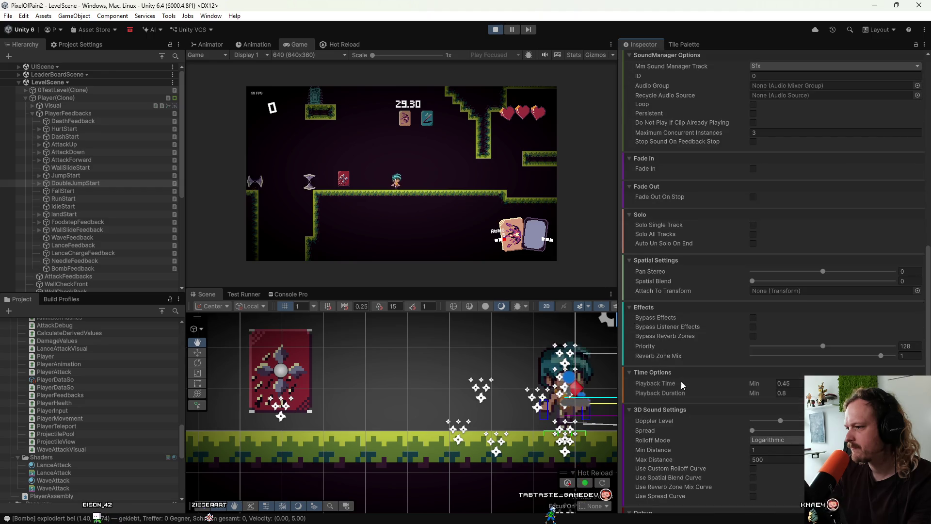
pyautogui.scroll(2, 681, 381)
pyautogui.scroll(8, 681, 381)
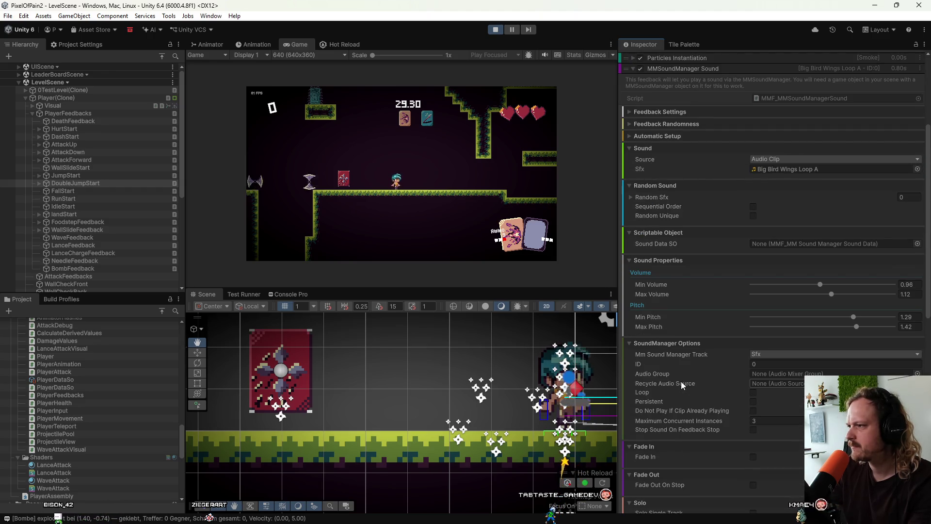
pyautogui.scroll(4, 681, 381)
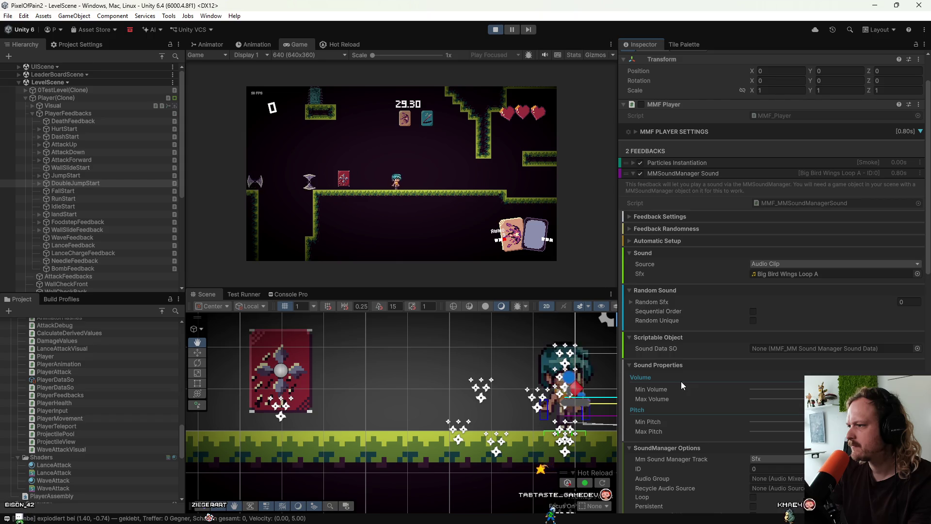
pyautogui.scroll(-20, 681, 381)
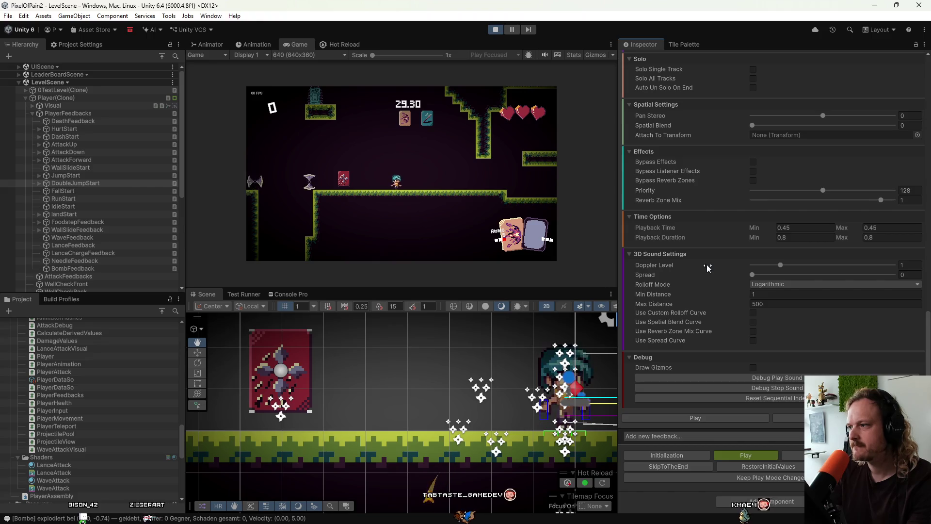
pyautogui.scroll(5, 707, 268)
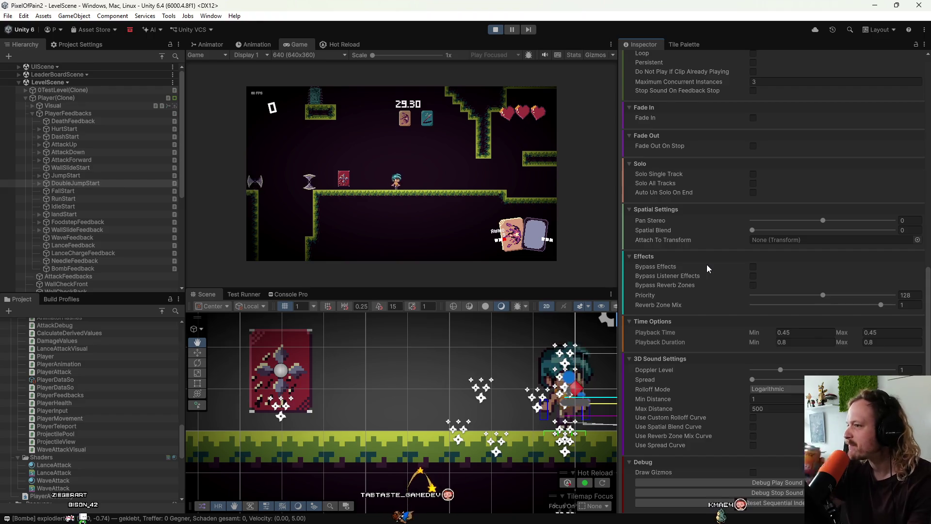
pyautogui.scroll(-7, 58, 157)
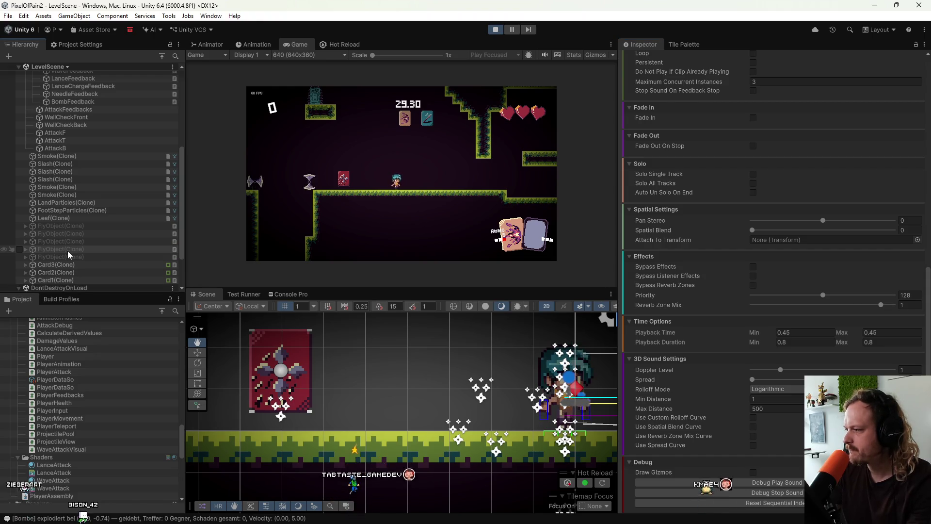
pyautogui.scroll(-2, 65, 252)
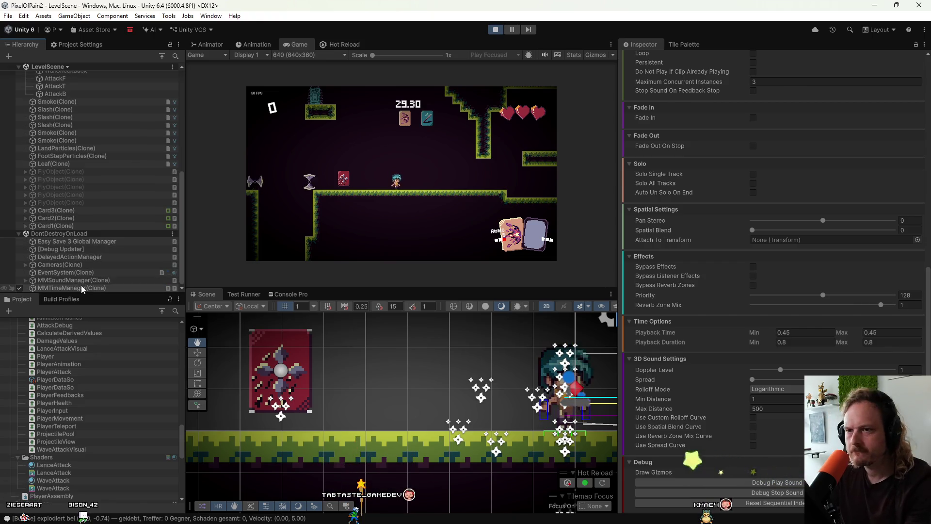
# Step: List MMSoundManager(Clone)'s pooled audio sources, then move the character and double jump
pyautogui.click(24, 281)
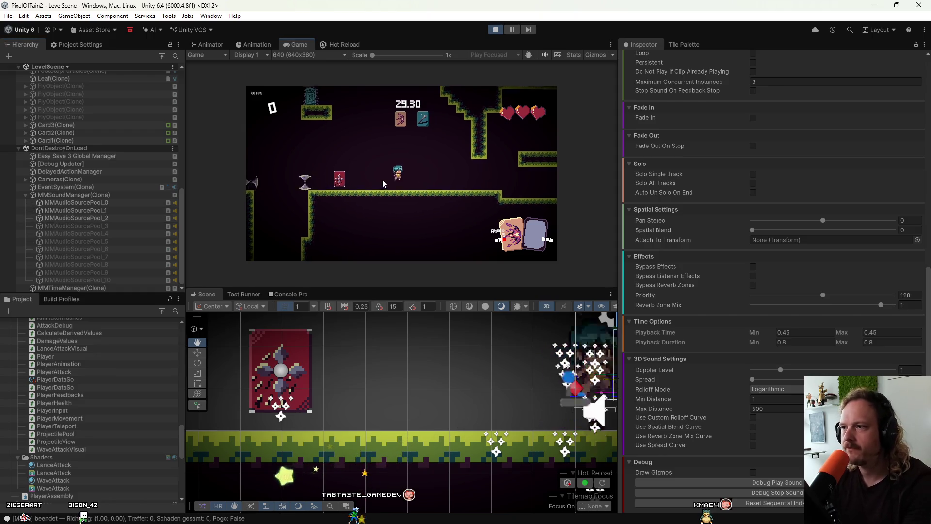
pyautogui.press('Left')
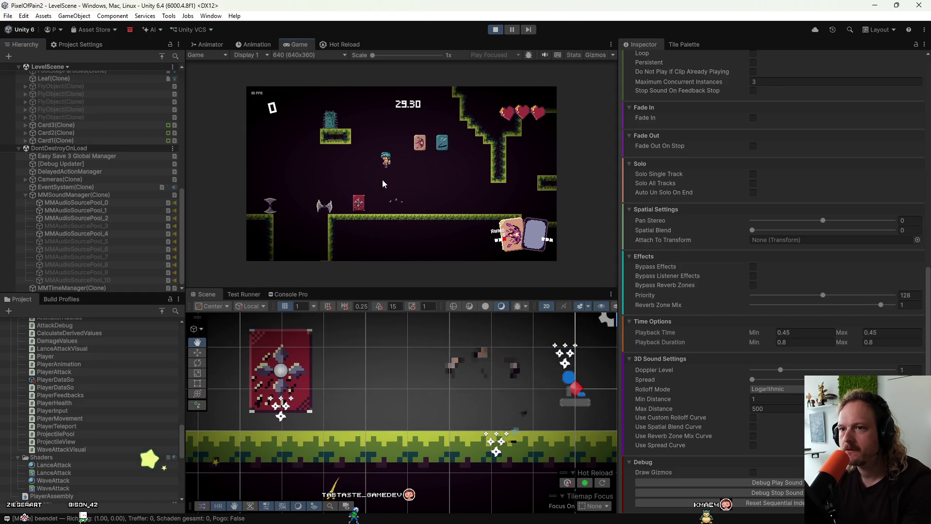
pyautogui.press('Right')
pyautogui.press('Right')
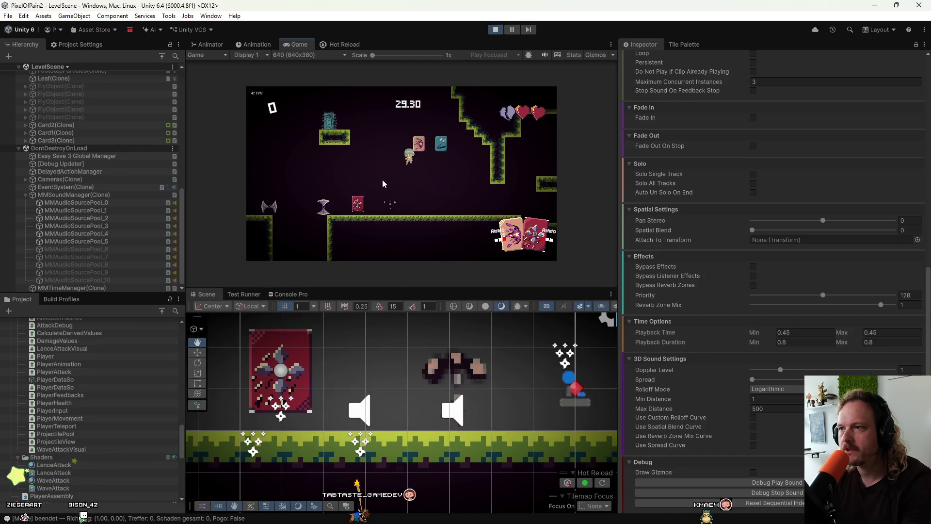
pyautogui.press('Right')
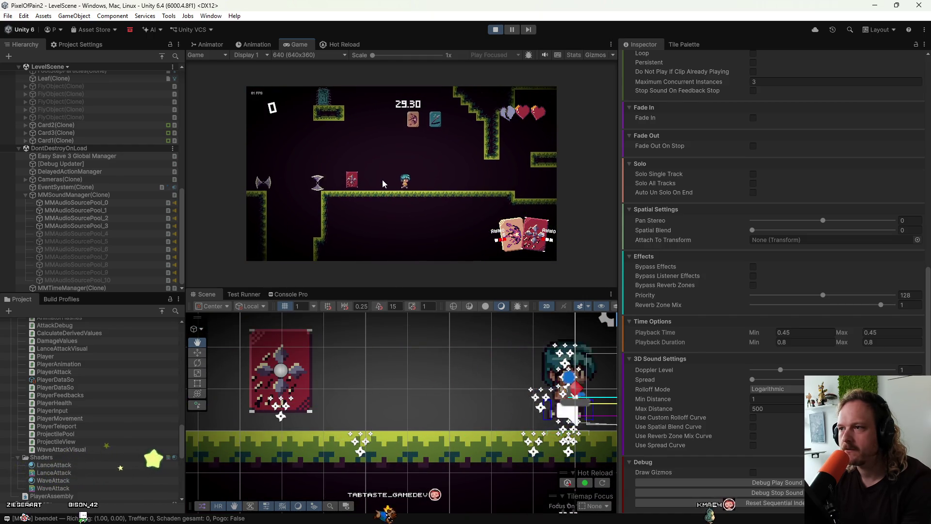
pyautogui.press('space')
pyautogui.press('Right')
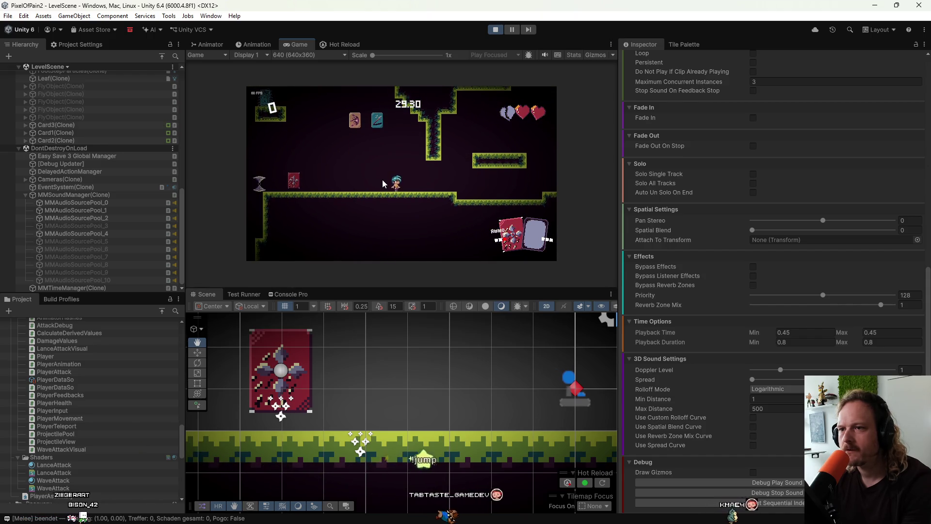
# Step: Restart play mode, load Level 0 from the level menu, and jump once it loads
pyautogui.click(502, 30)
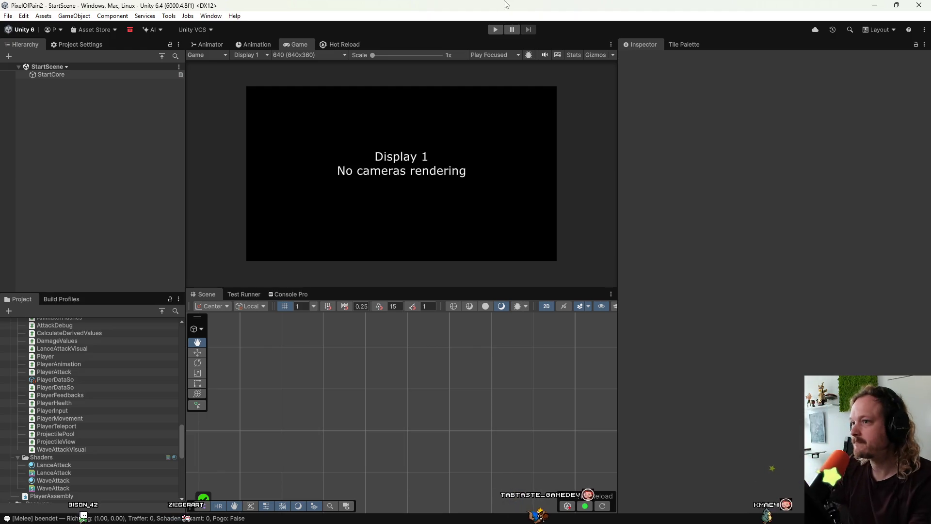
pyautogui.click(494, 30)
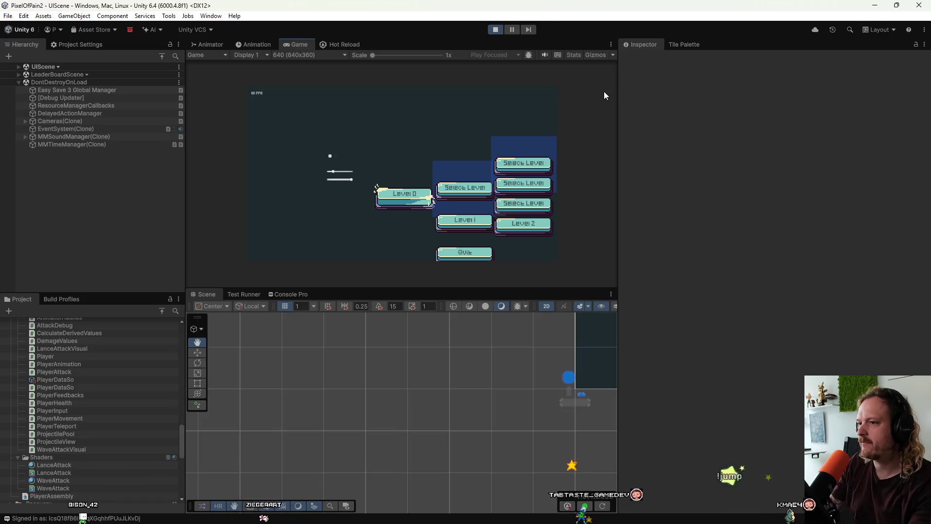
pyautogui.click(383, 203)
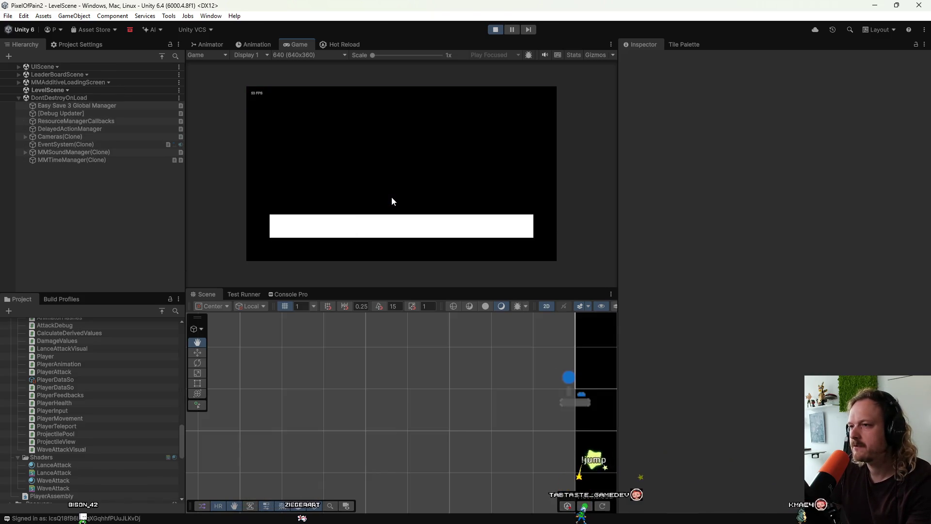
pyautogui.press('space')
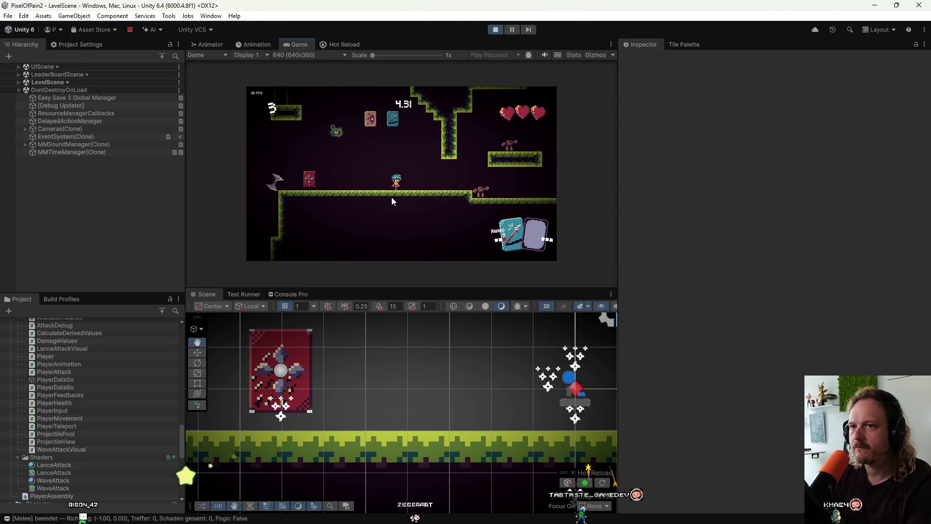
# Step: Pause and inspect MMAudioSourcePool_3 playing Big Bird Wings Loop A, then stop play mode
pyautogui.click(25, 145)
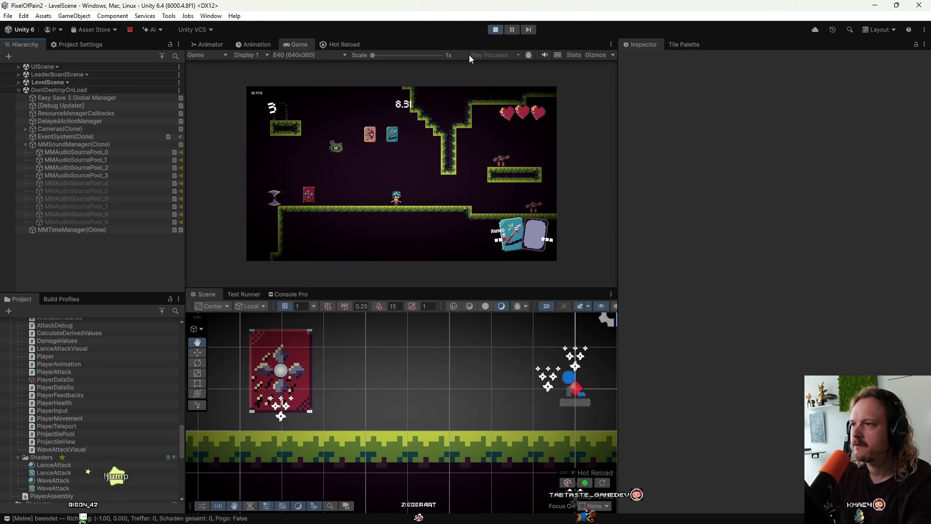
pyautogui.click(511, 30)
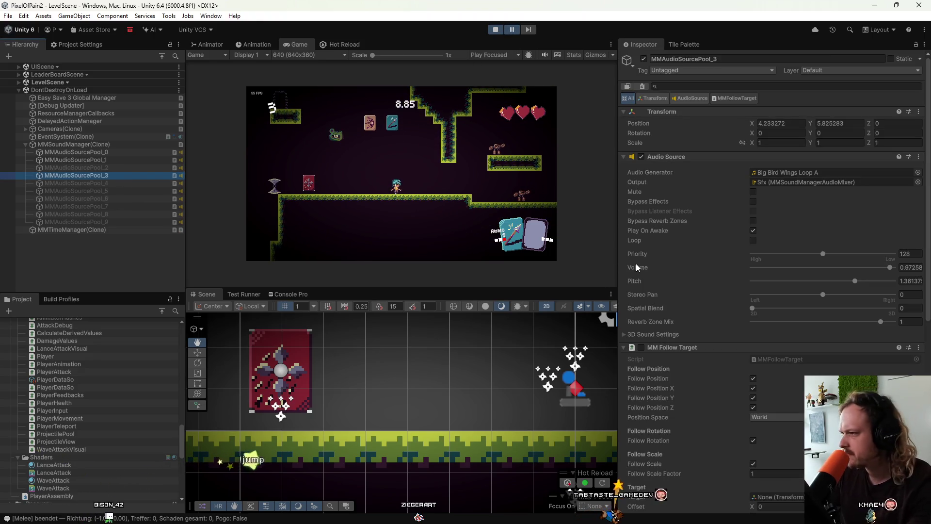
pyautogui.scroll(-10, 656, 260)
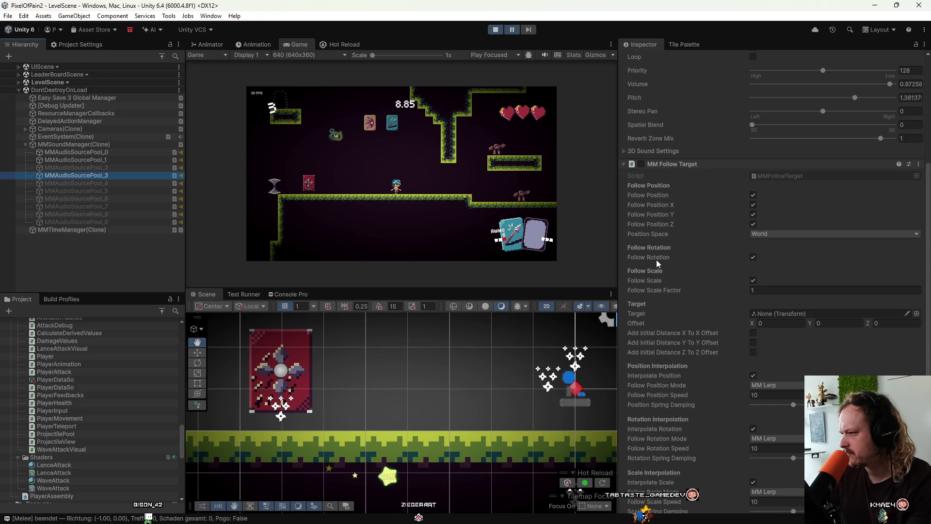
pyautogui.scroll(10, 657, 260)
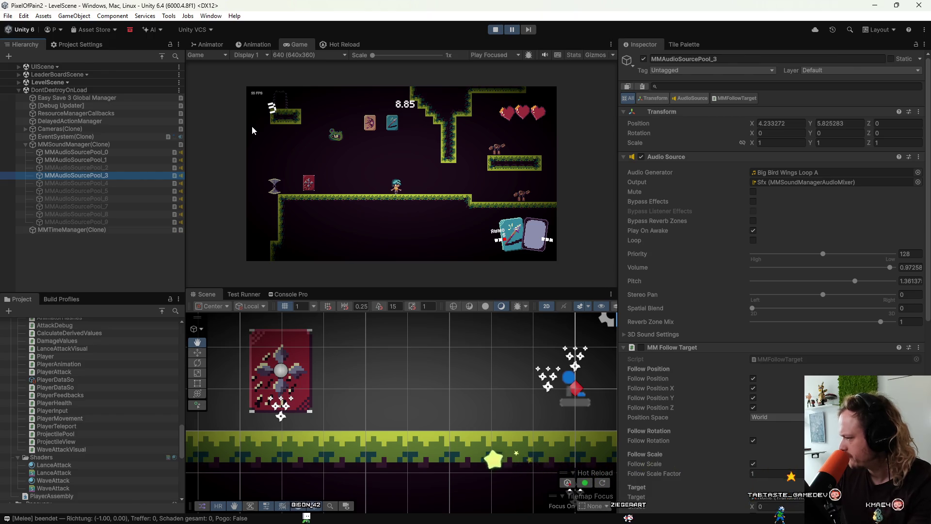
pyautogui.scroll(-6, 74, 403)
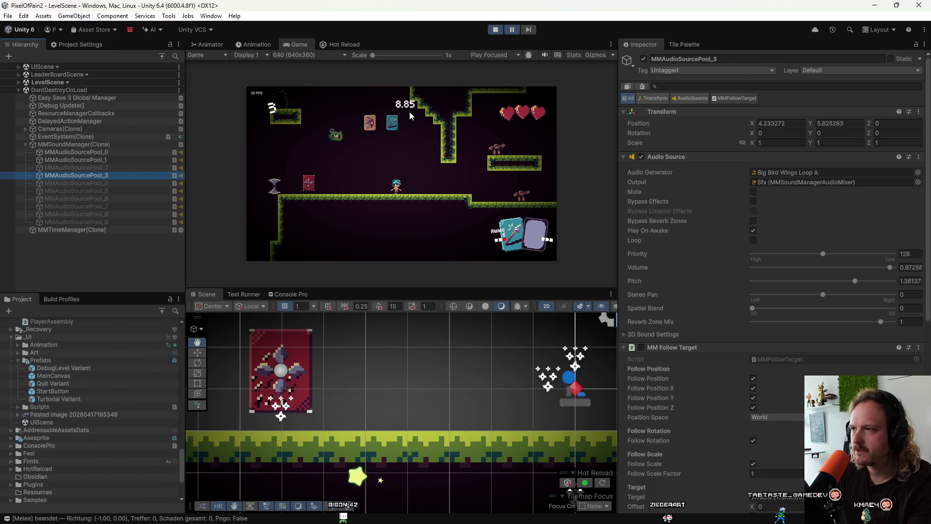
pyautogui.click(493, 33)
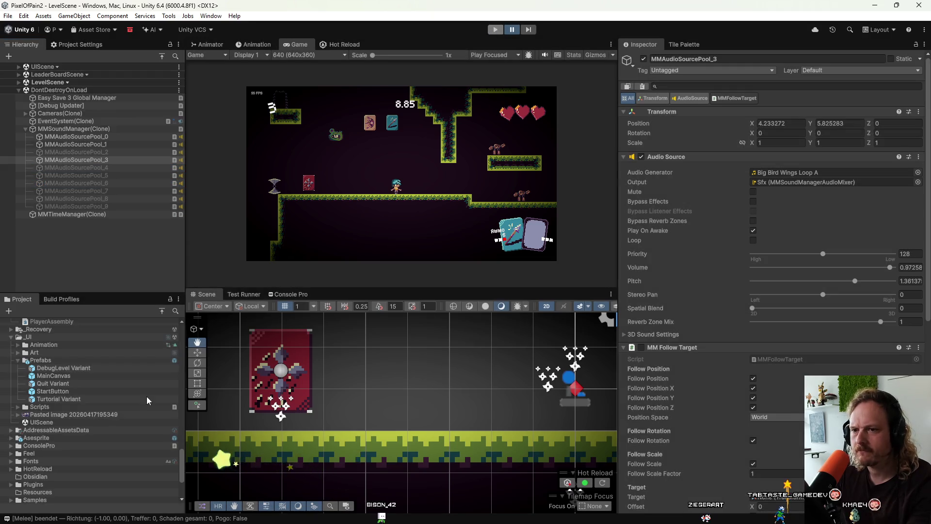
pyautogui.scroll(10, 31, 408)
pyautogui.scroll(-5, 33, 411)
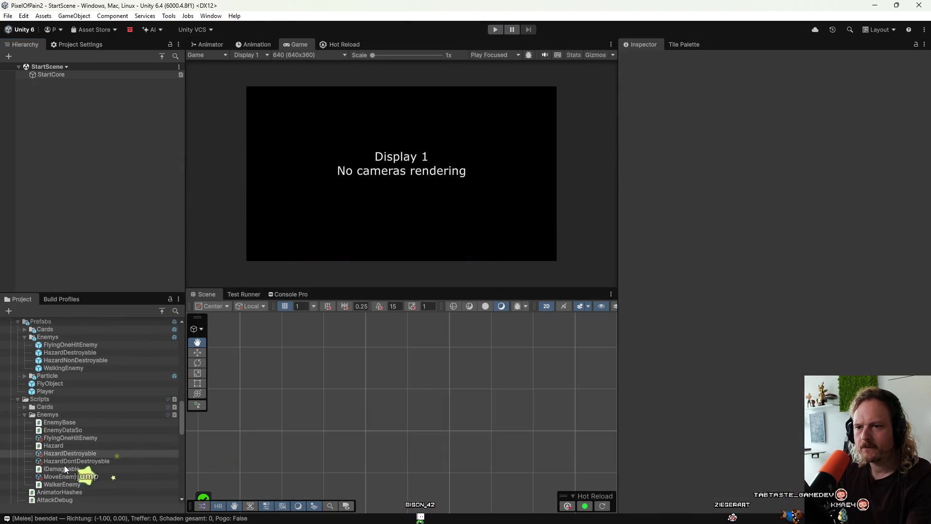
pyautogui.click(73, 391)
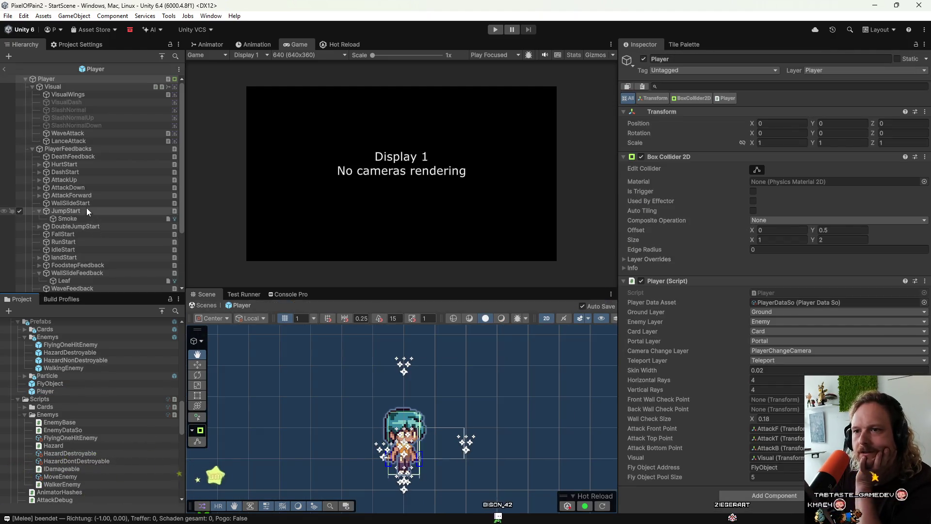
pyautogui.scroll(-3, 89, 228)
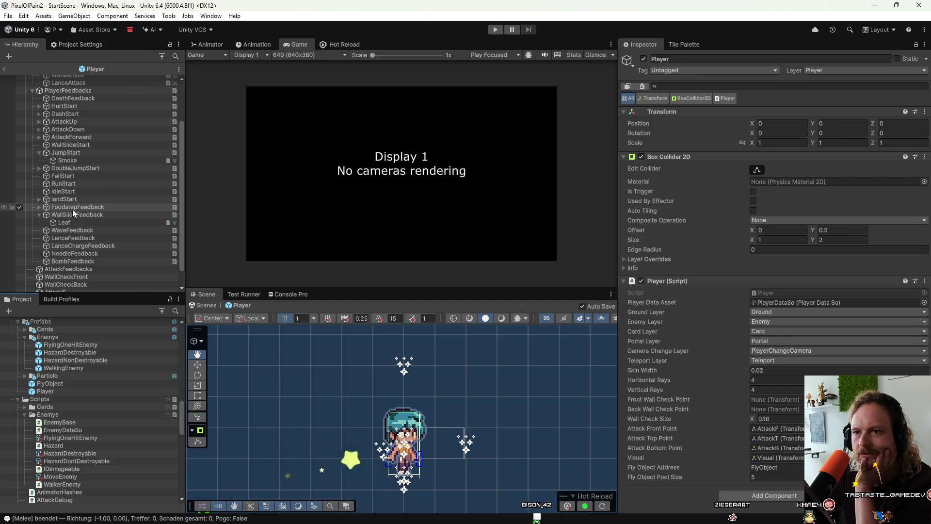
pyautogui.click(72, 168)
pyautogui.click(39, 168)
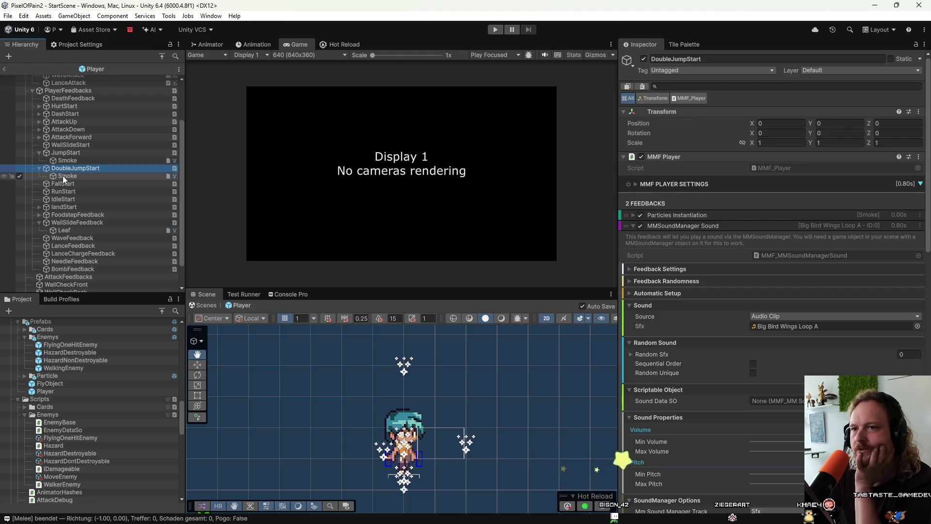
pyautogui.click(715, 226)
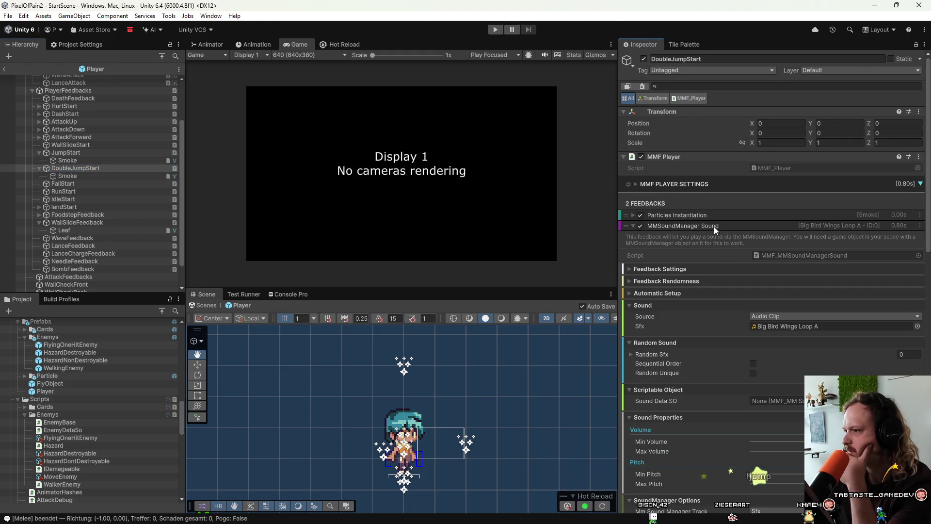
pyautogui.click(679, 226)
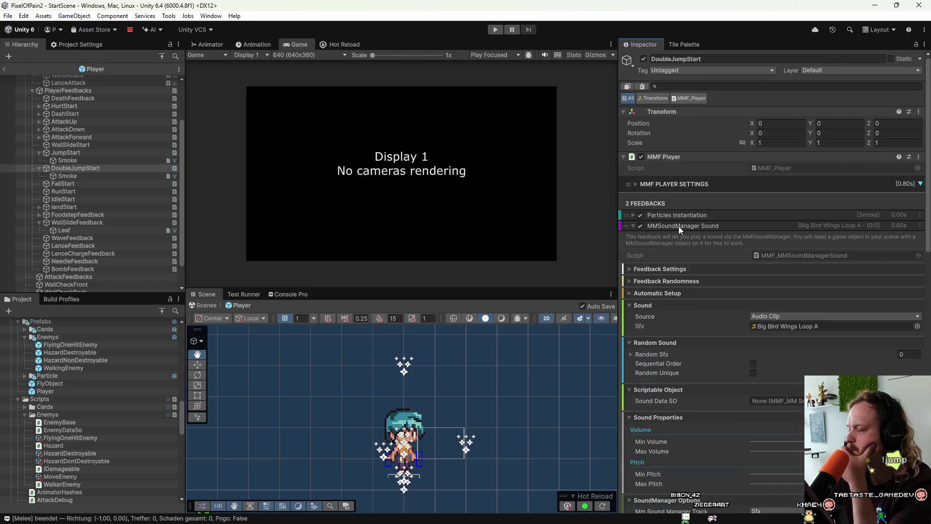
pyautogui.scroll(-3, 685, 278)
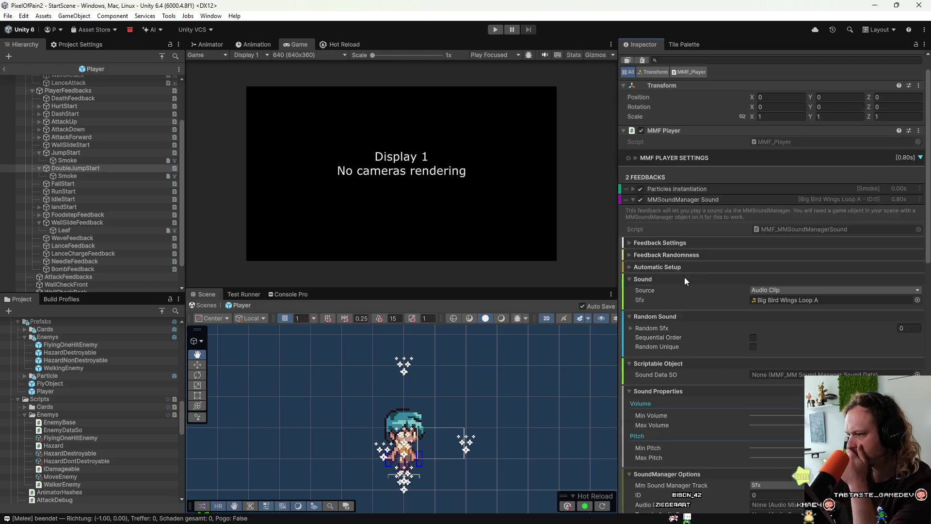
pyautogui.scroll(-15, 798, 273)
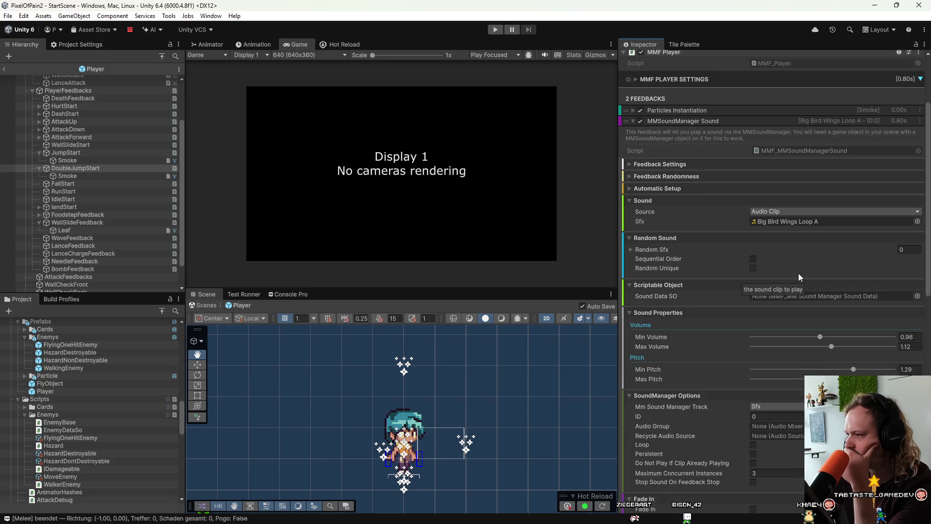
pyautogui.scroll(-5, 717, 373)
pyautogui.click(745, 401)
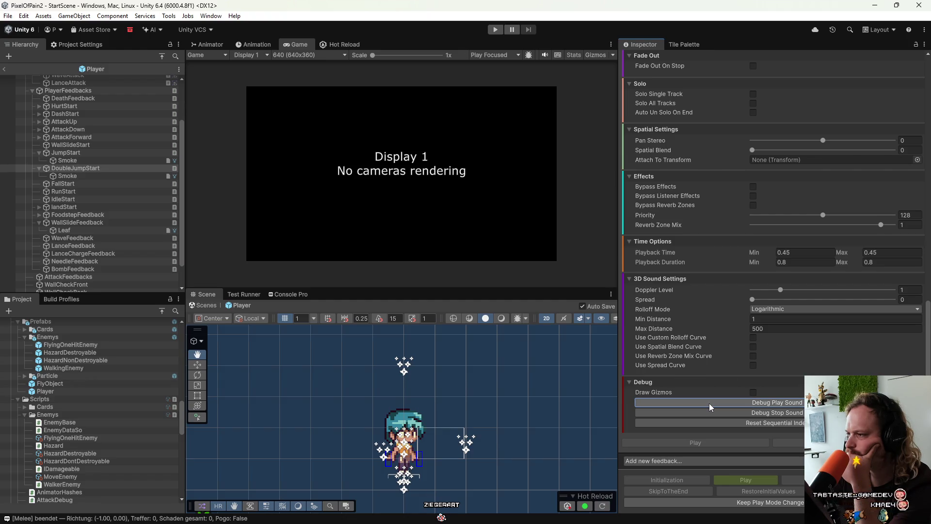
pyautogui.scroll(10, 713, 368)
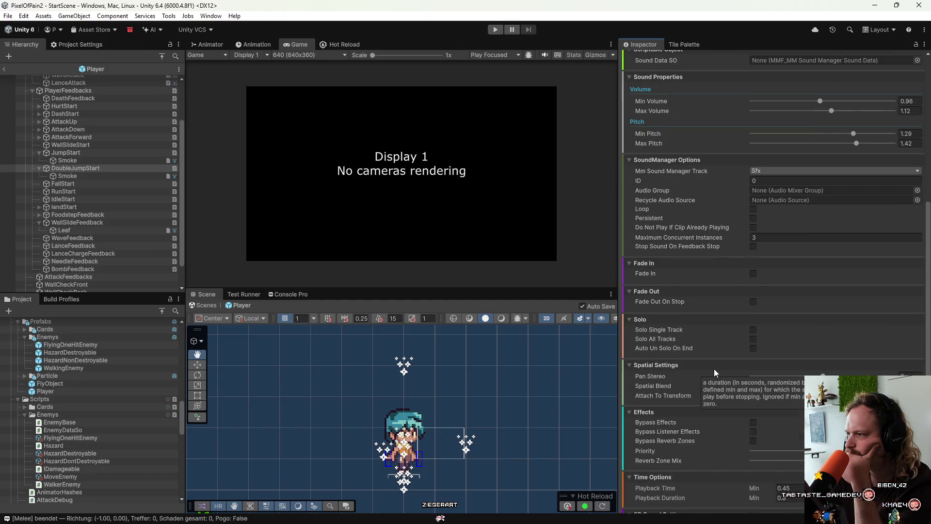
pyautogui.scroll(9, 714, 369)
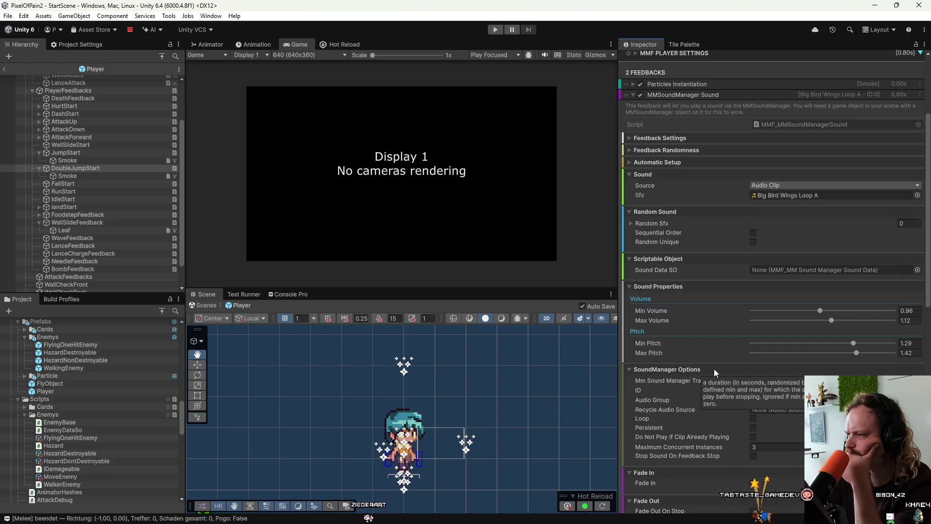
pyautogui.scroll(-1, 714, 369)
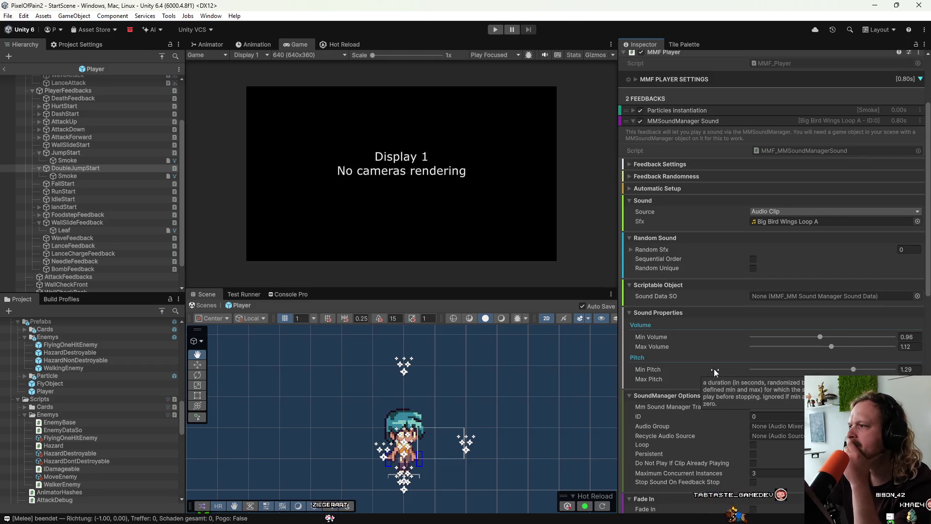
pyautogui.scroll(-5, 714, 368)
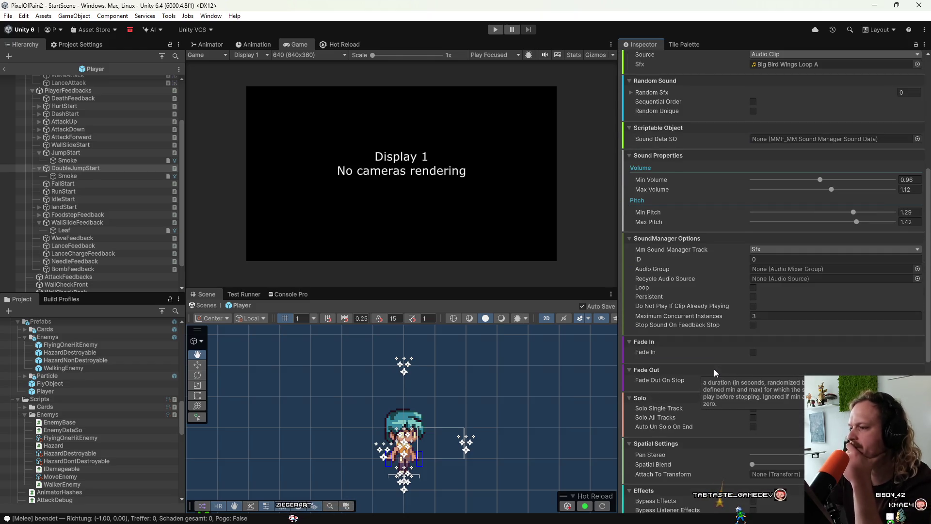
pyautogui.scroll(10, 714, 368)
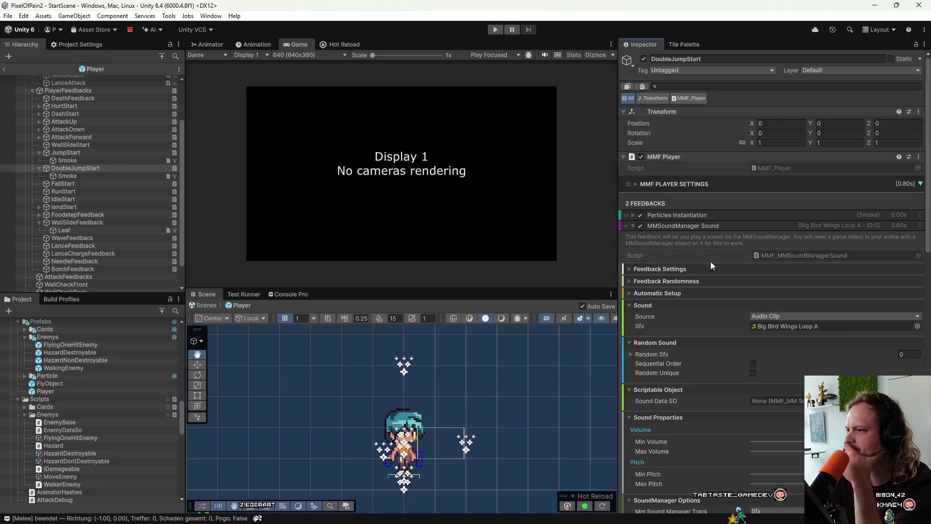
# Step: Collapse the sound feedback and add a Debug > Log feedback to DoubleJumpStart
pyautogui.click(699, 226)
pyautogui.click(731, 239)
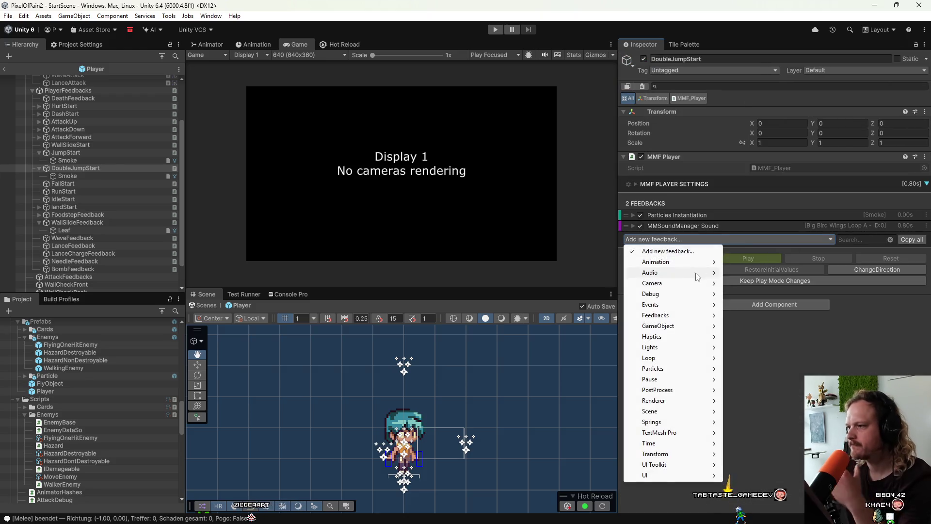
pyautogui.moveTo(701, 297)
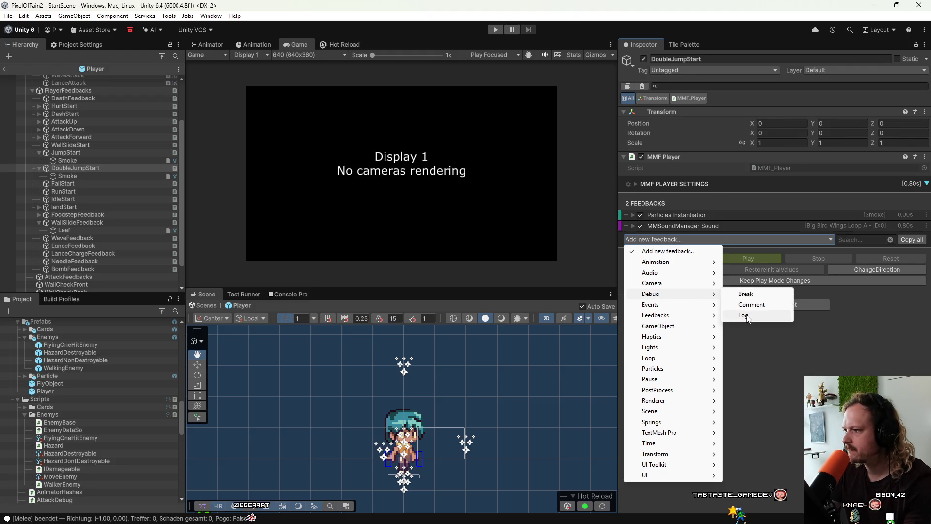
pyautogui.click(745, 316)
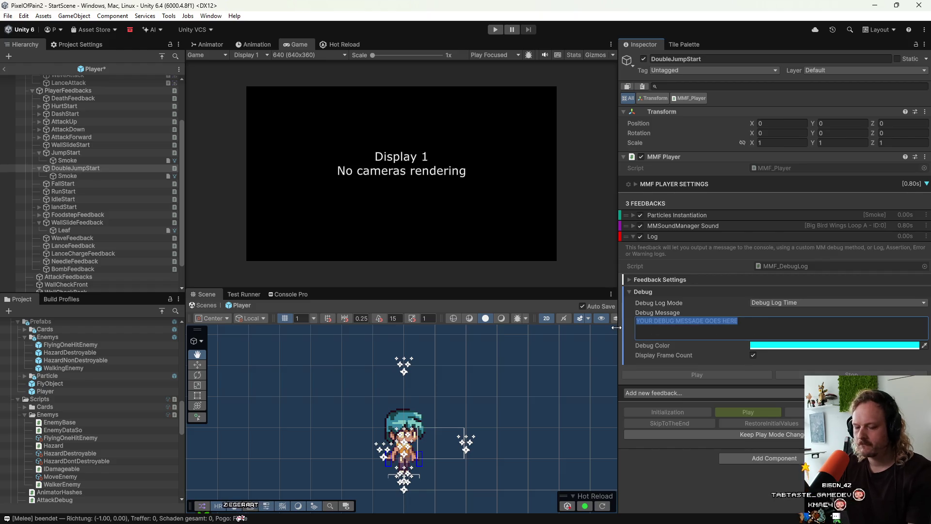
pyautogui.write('Double JMP')
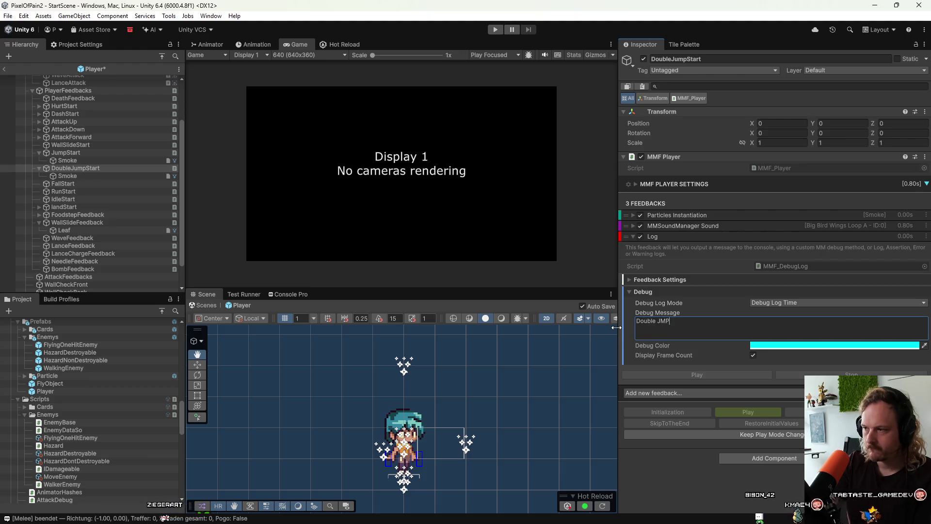
# Step: Set the Log feedback's debug message to 'DOUBLE JUMP FEEDACKS' and start play mode
pyautogui.press('BackSpace')
pyautogui.press('BackSpace')
pyautogui.press('BackSpace')
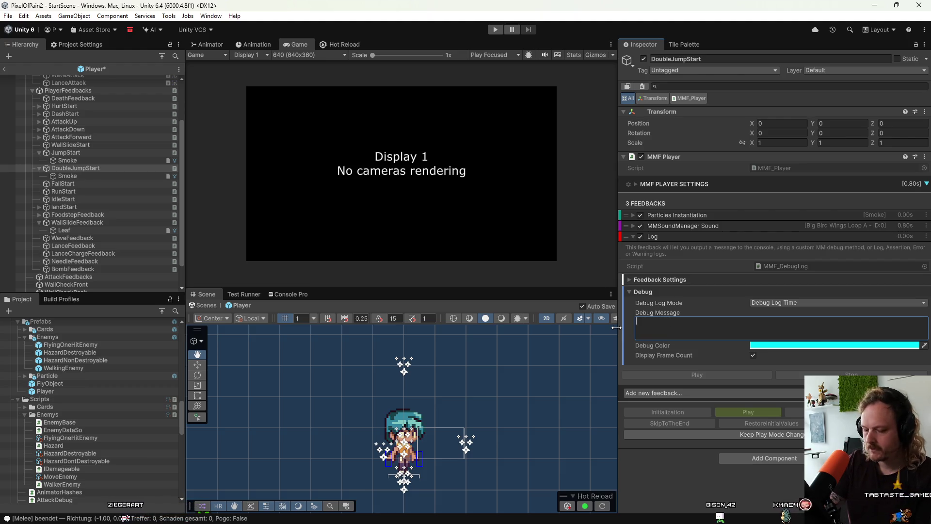
pyautogui.write('DOUBLE JUMP')
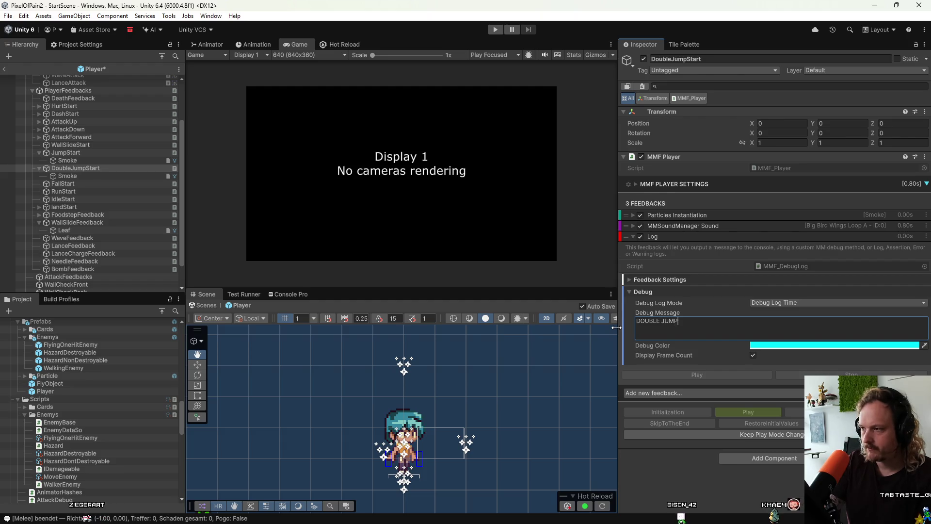
pyautogui.write(' FEEDACKS')
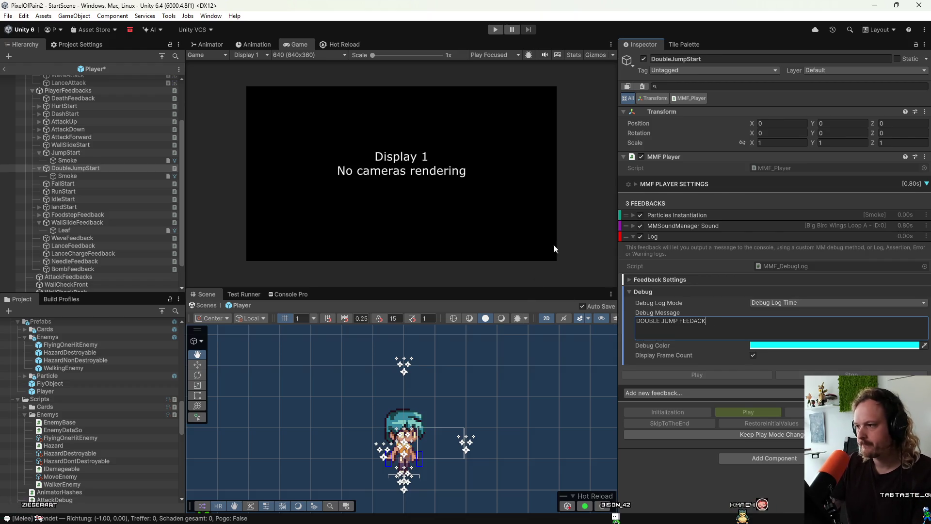
pyautogui.click(502, 30)
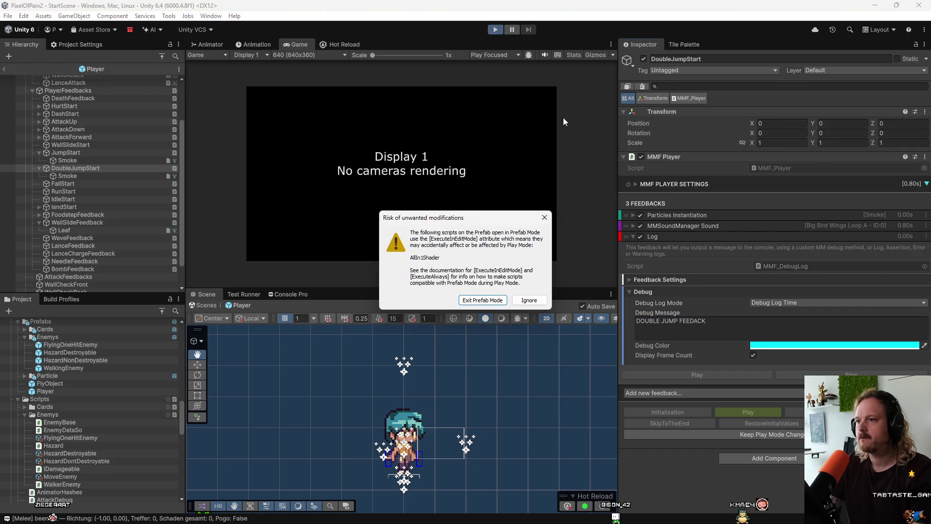
# Step: Dismiss the modifications warning, start Level 0, and dock an enlarged Console Pro on the right
pyautogui.click(477, 300)
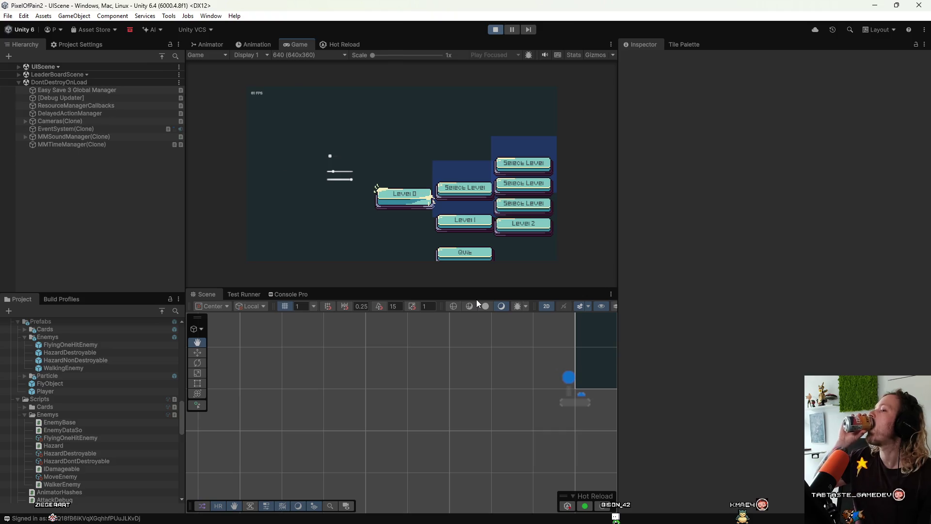
pyautogui.press('Return')
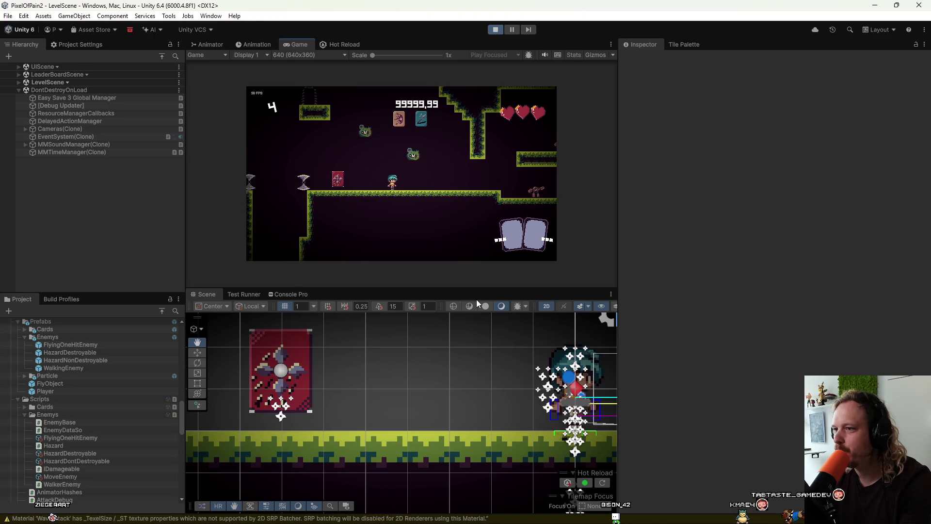
pyautogui.moveTo(288, 292)
pyautogui.mouseDown()
pyautogui.moveTo(781, 414)
pyautogui.moveTo(697, 385)
pyautogui.mouseUp()
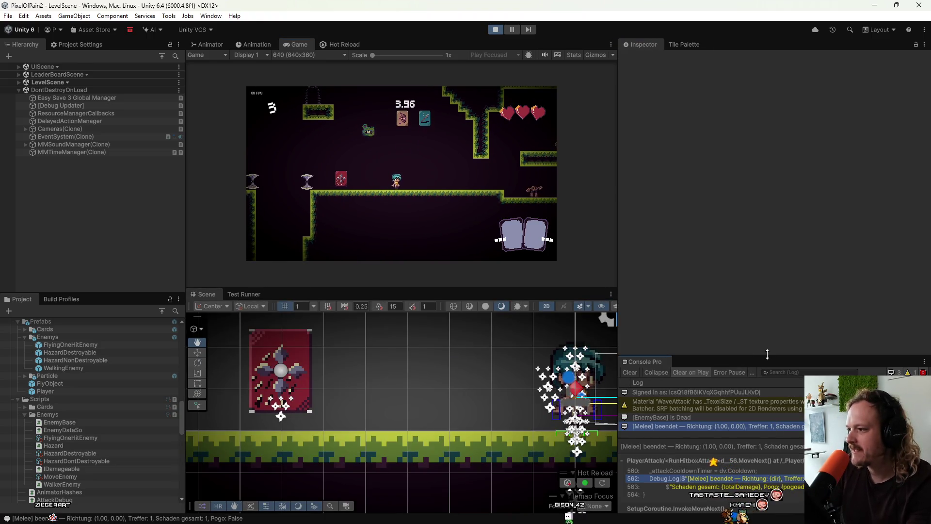
pyautogui.moveTo(767, 355); pyautogui.dragTo(752, 309)
# Step: Double-jump repeatedly through the level to log DOUBLE JUMP FEEDACK entries, then stop play mode
pyautogui.press('Right')
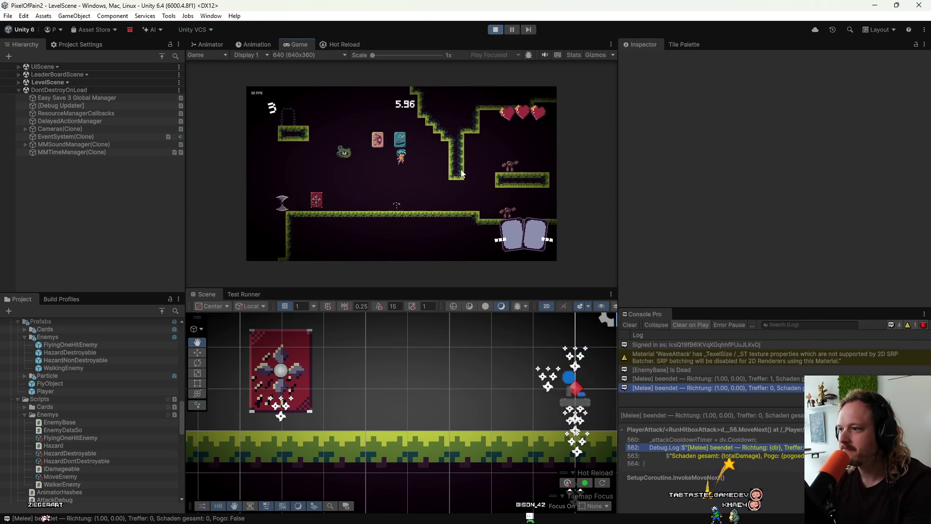
pyautogui.press('space')
pyautogui.press('space')
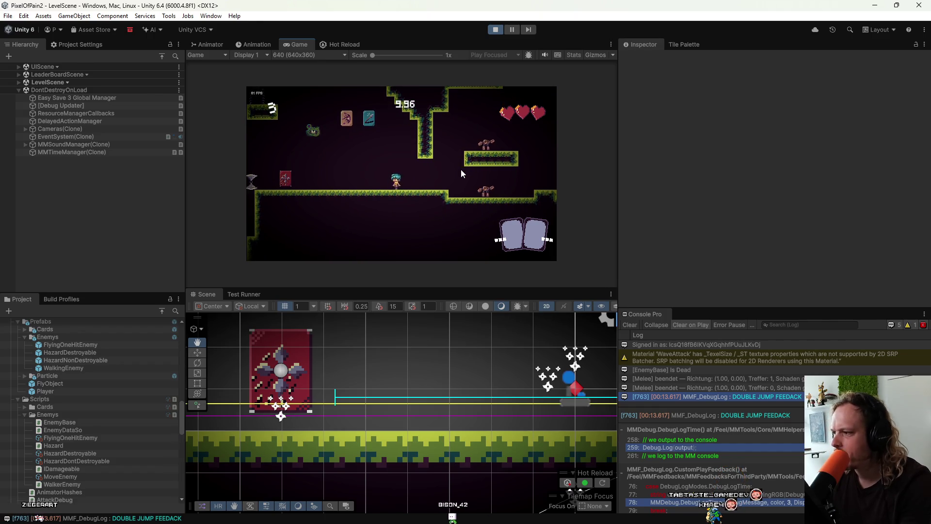
pyautogui.press('Left')
pyautogui.press('space')
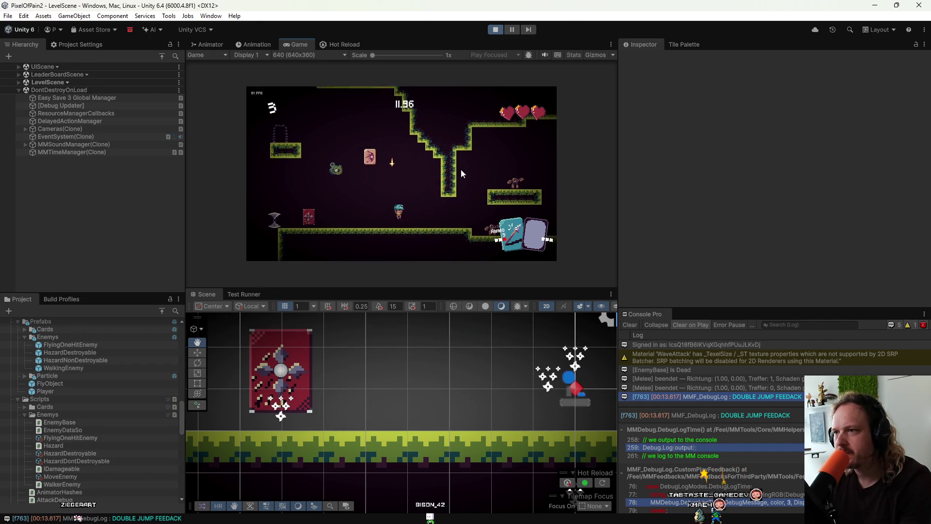
pyautogui.press('Right')
pyautogui.press('space')
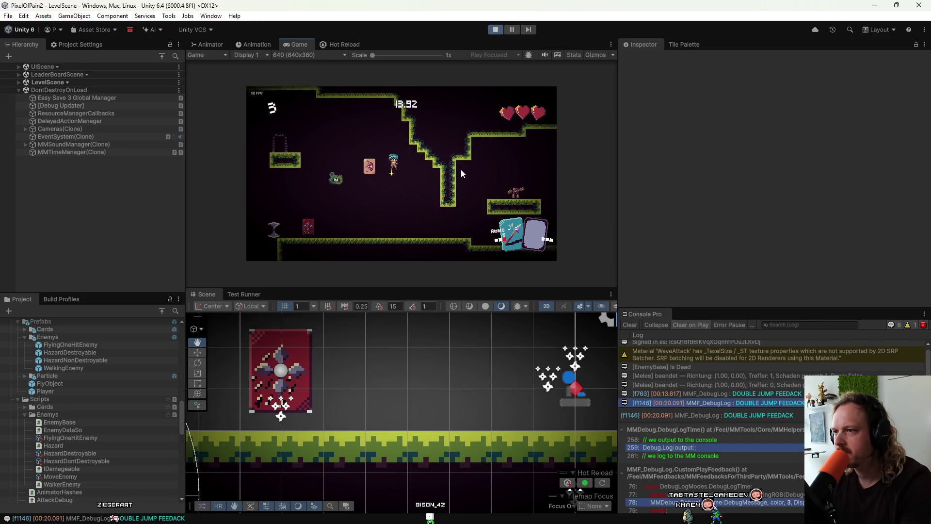
pyautogui.press('space')
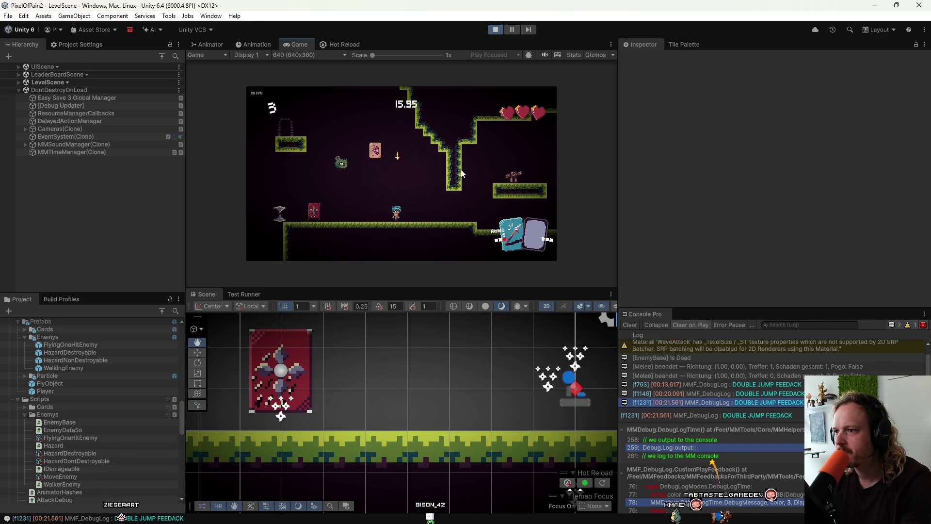
pyautogui.press('space')
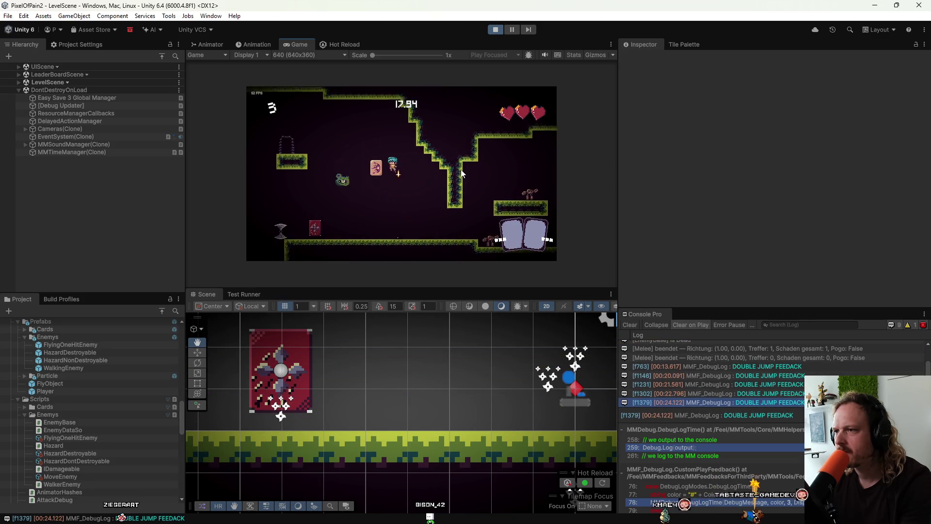
pyautogui.press('space')
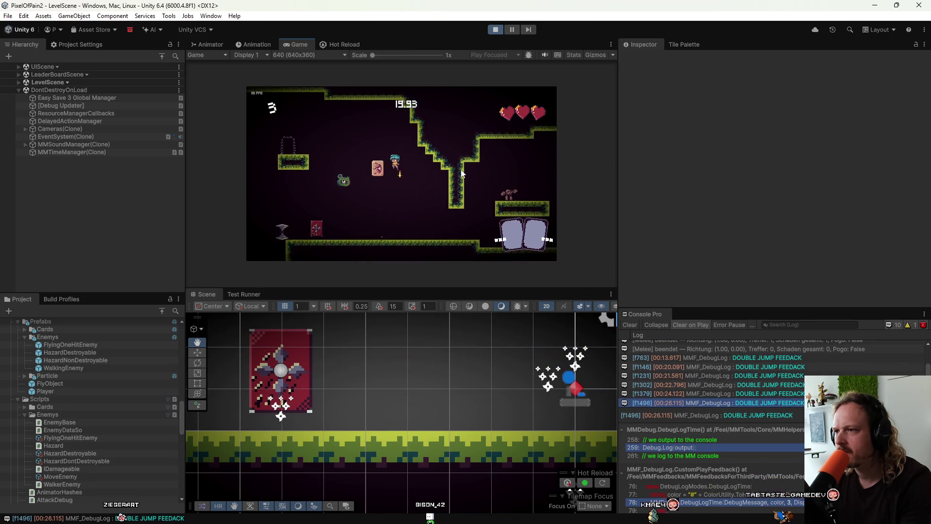
pyautogui.press('space')
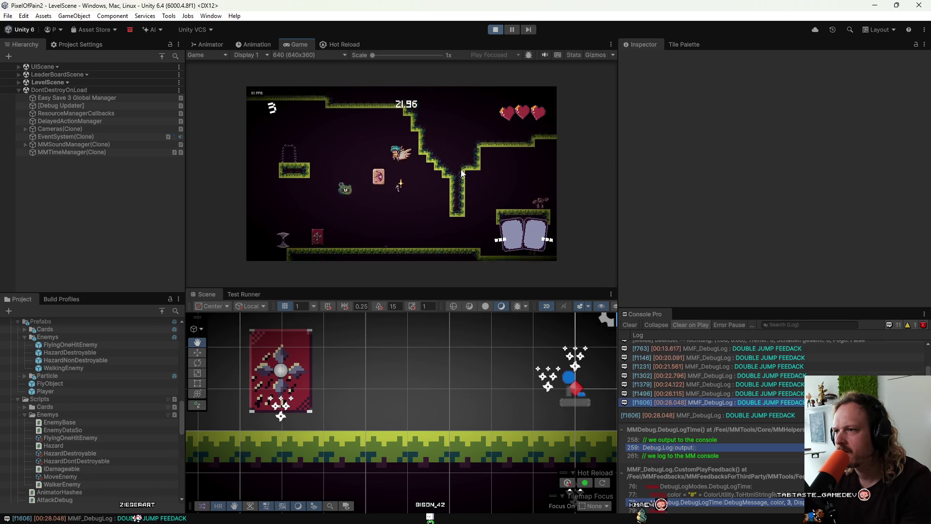
pyautogui.press('space')
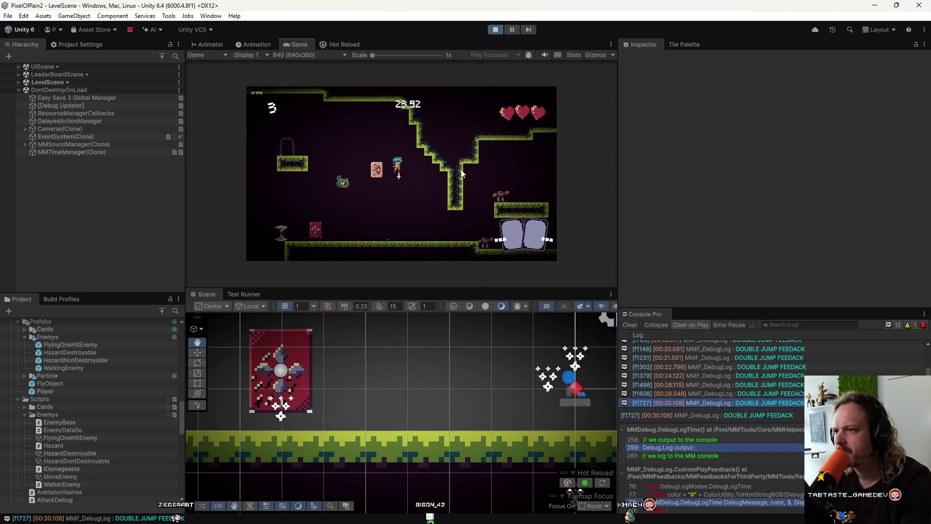
pyautogui.press('space')
pyautogui.press('space')
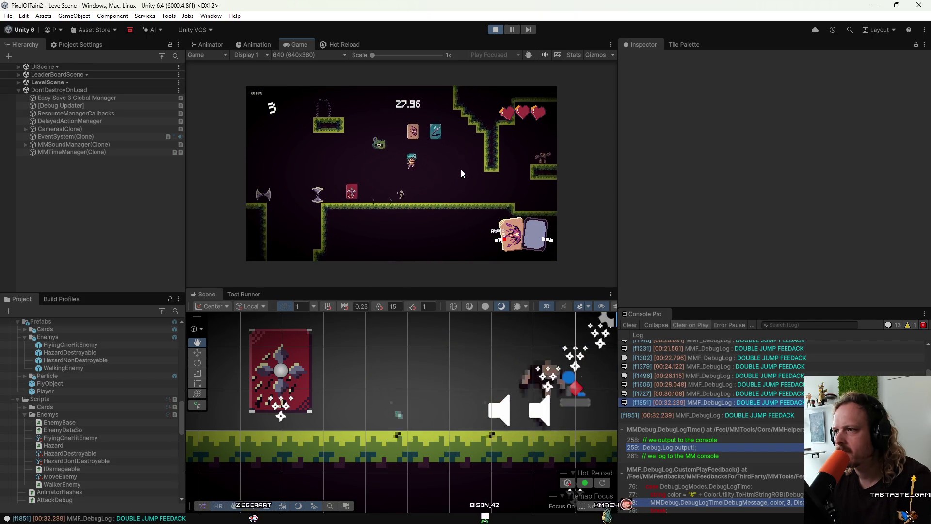
pyautogui.press('space')
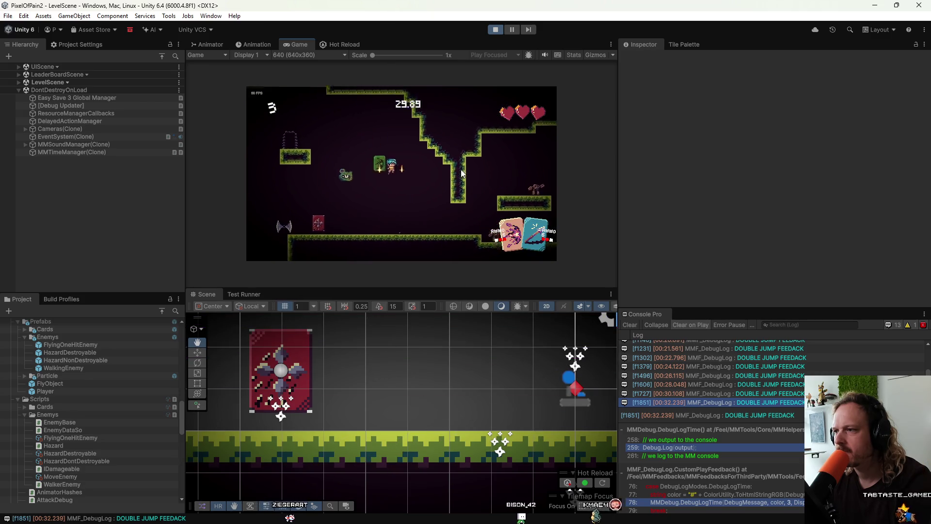
pyautogui.click(461, 170)
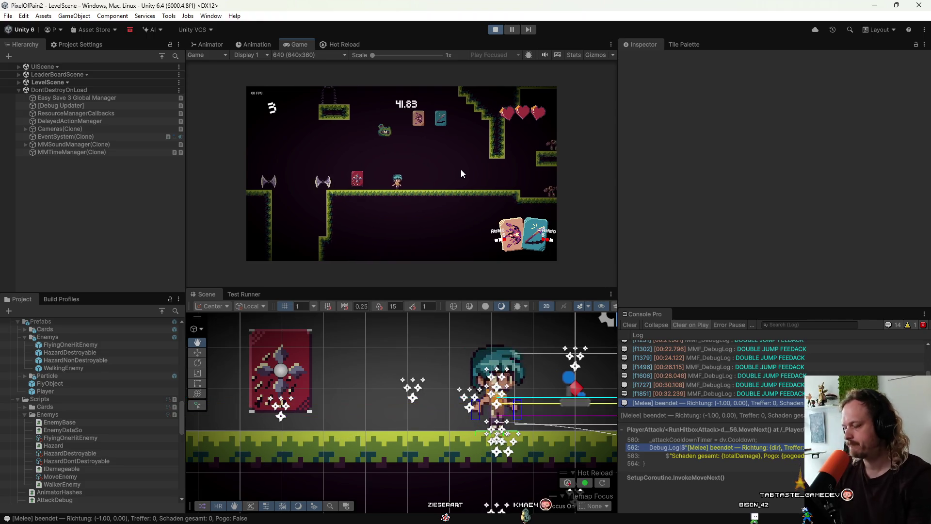
pyautogui.hotkey('ctrl', 'p')
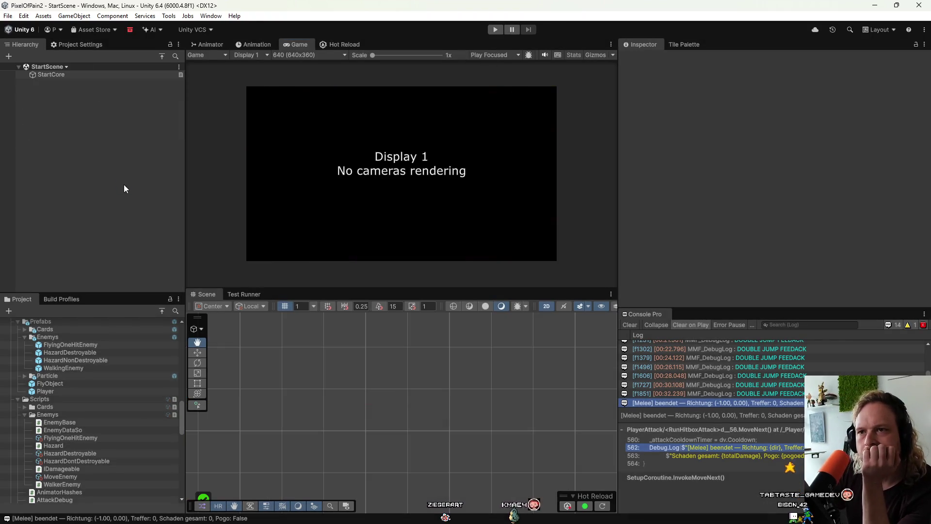
# Step: Open the Player prefab and select its DoubleJumpStart feedback object
pyautogui.doubleClick(56, 393)
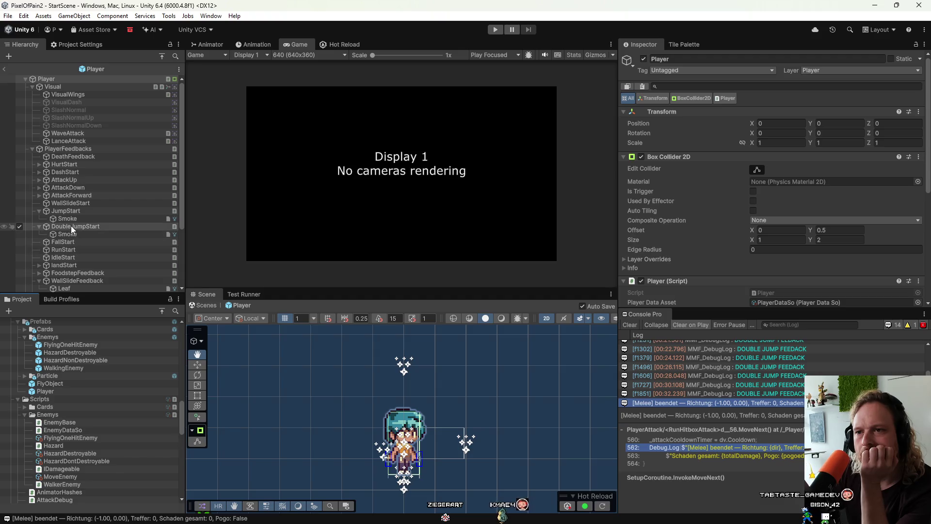
pyautogui.click(71, 225)
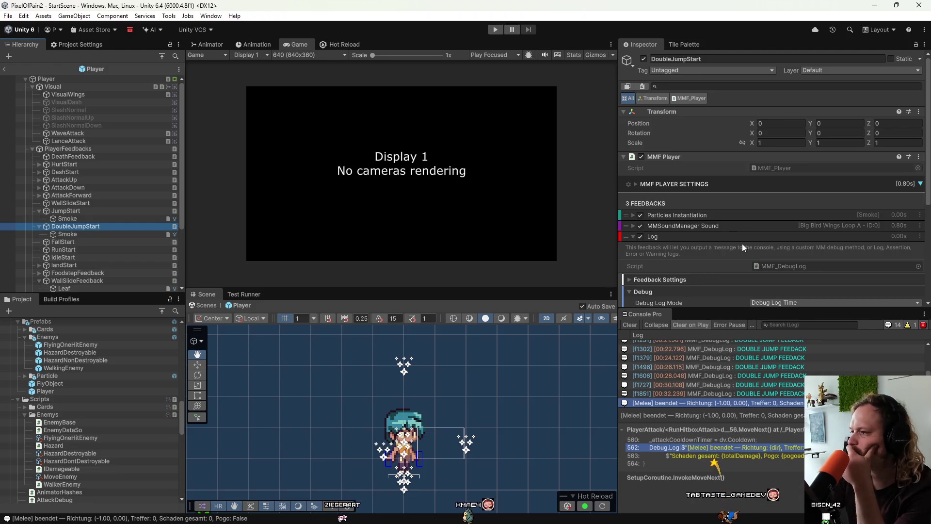
pyautogui.scroll(-3, 741, 243)
# Step: Disable and collapse the Log feedback, then expand MMSoundManager Sound down to its Playback Duration maximum
pyautogui.click(639, 184)
pyautogui.click(637, 183)
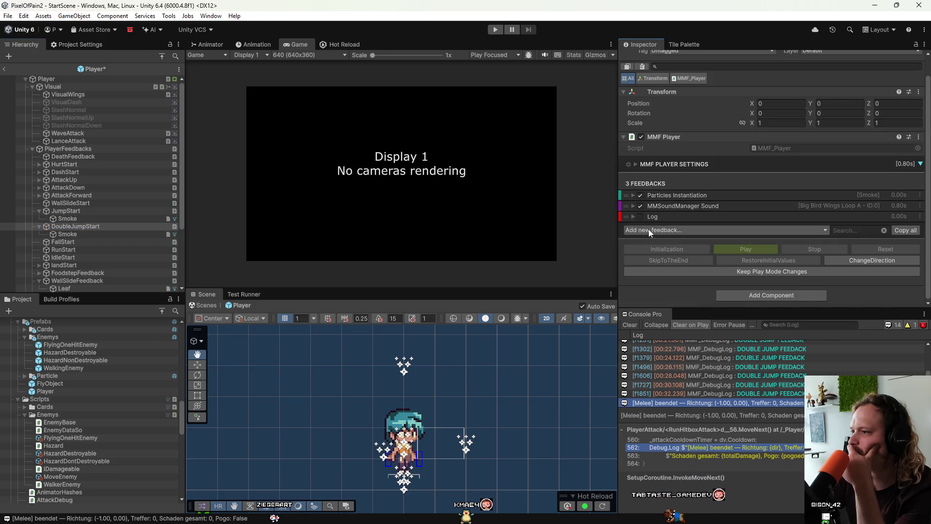
pyautogui.click(664, 206)
pyautogui.scroll(-4, 735, 256)
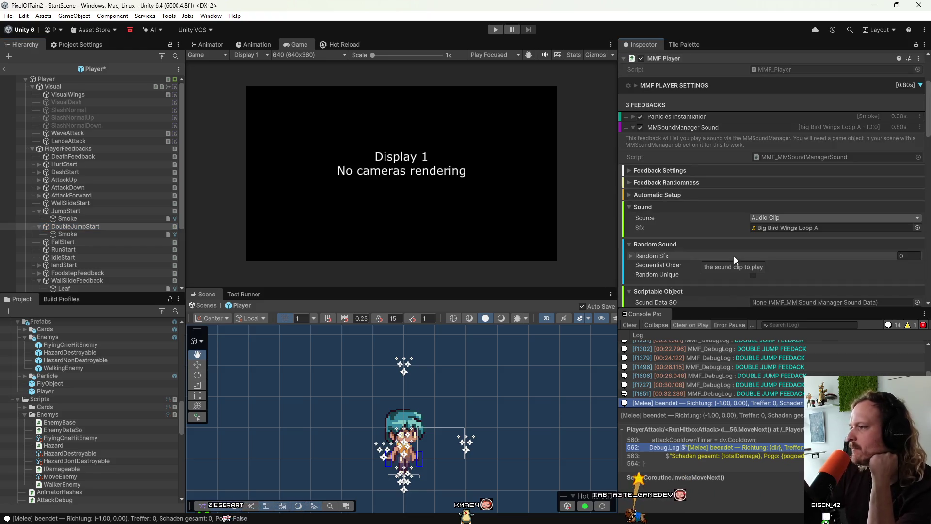
pyautogui.scroll(-5, 734, 256)
pyautogui.scroll(-20, 734, 256)
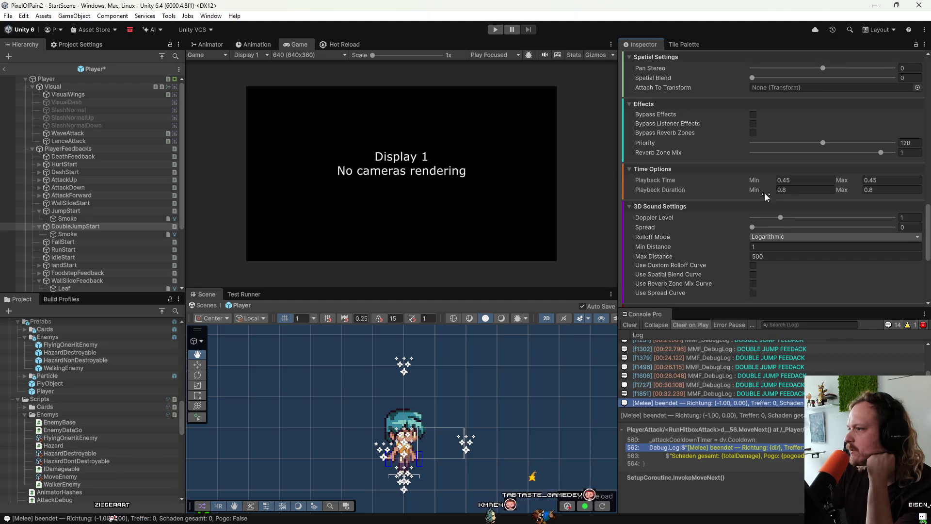
pyautogui.click(842, 191)
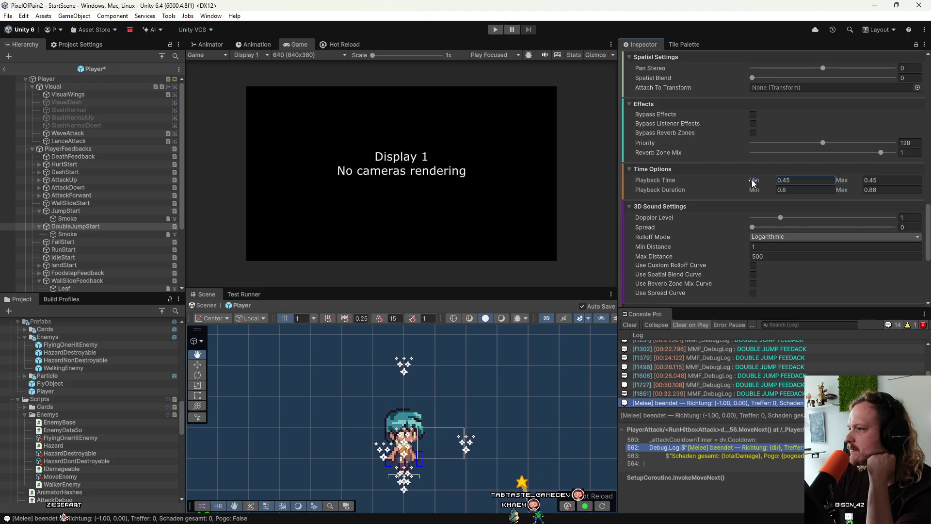
# Step: Lower the sound's Playback Time minimum to 0.44 in Time Options
pyautogui.moveTo(749, 180); pyautogui.dragTo(749, 179)
pyautogui.click(797, 181)
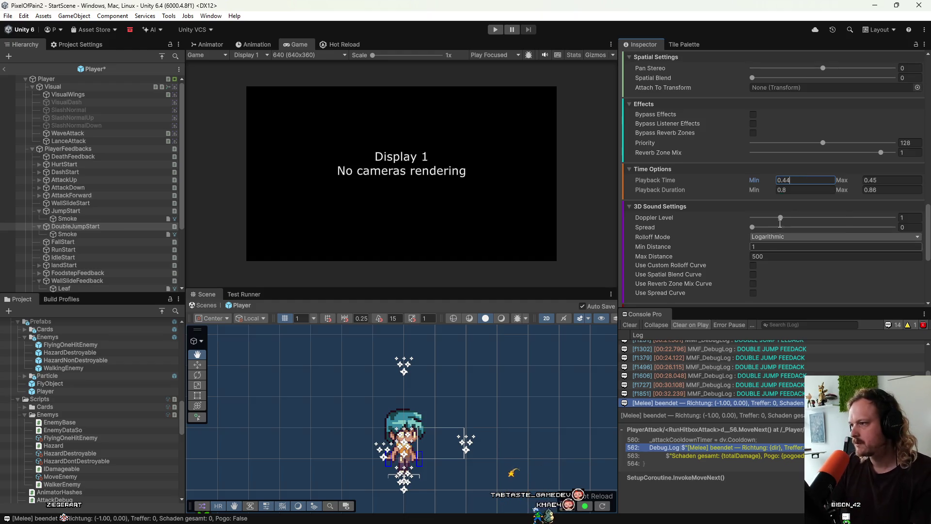
pyautogui.click(765, 167)
pyautogui.click(653, 169)
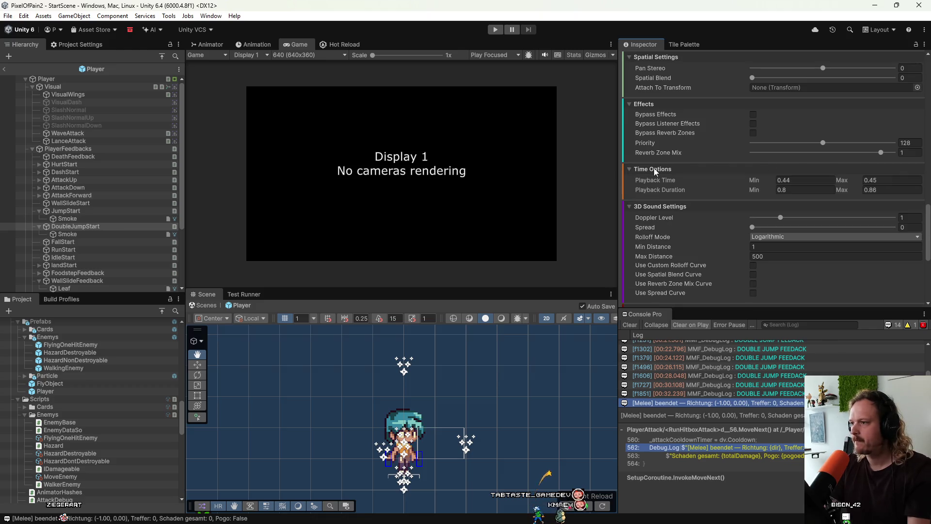
pyautogui.scroll(-4, 704, 229)
# Step: Preview the double-jump sound twice and toggle its Loop setting
pyautogui.click(731, 228)
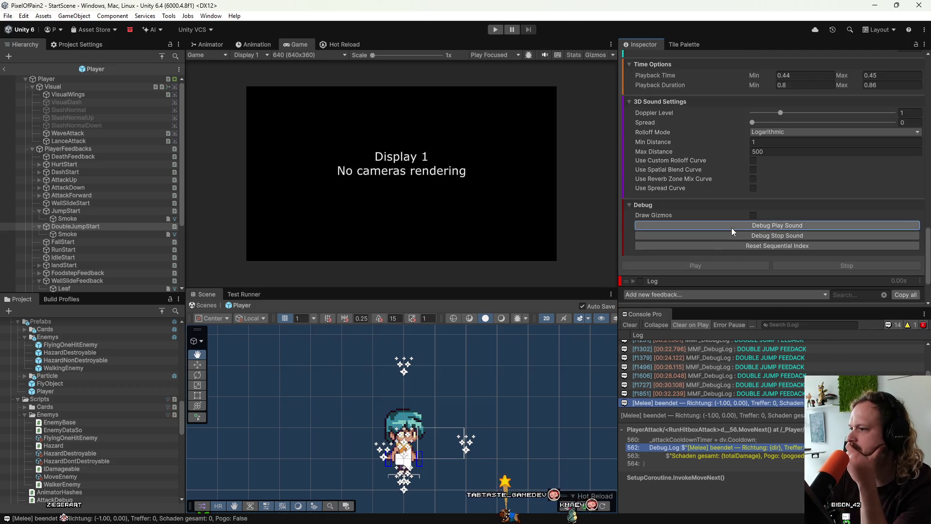
pyautogui.click(731, 228)
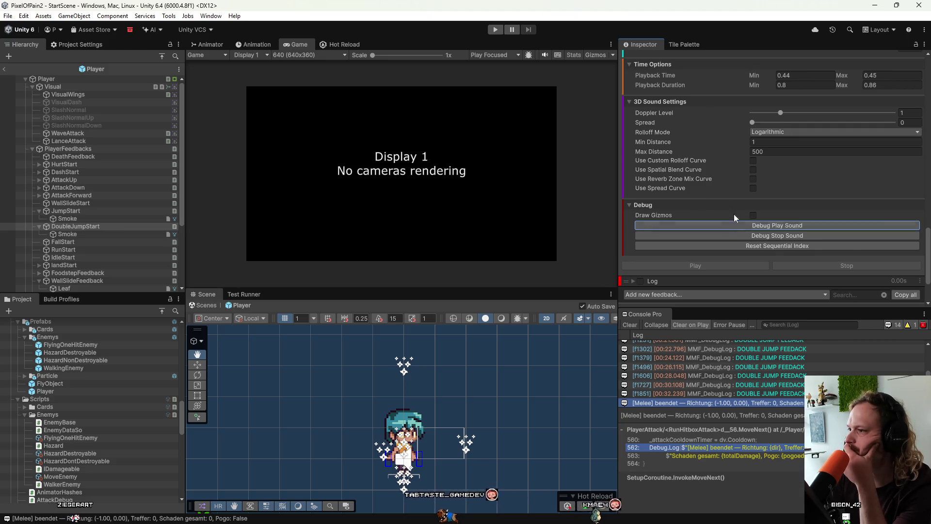
pyautogui.scroll(10, 734, 219)
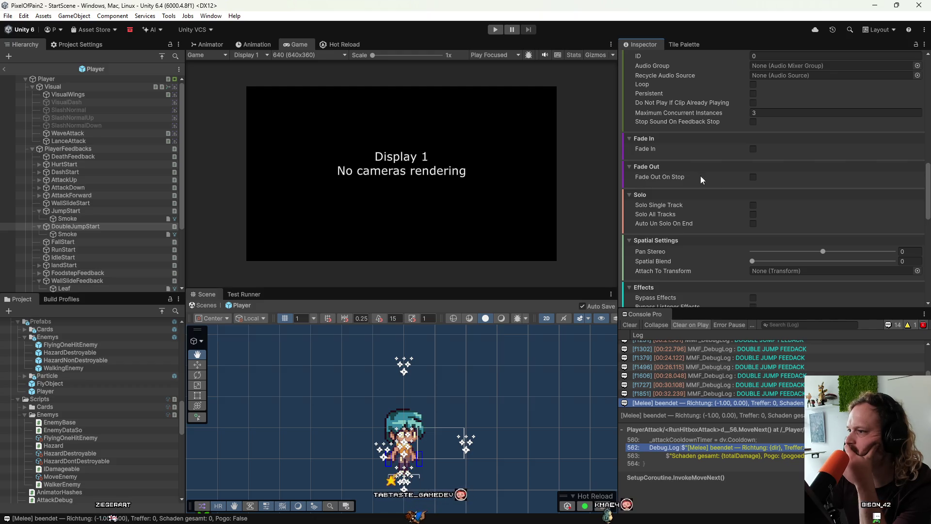
pyautogui.scroll(3, 741, 168)
pyautogui.click(753, 137)
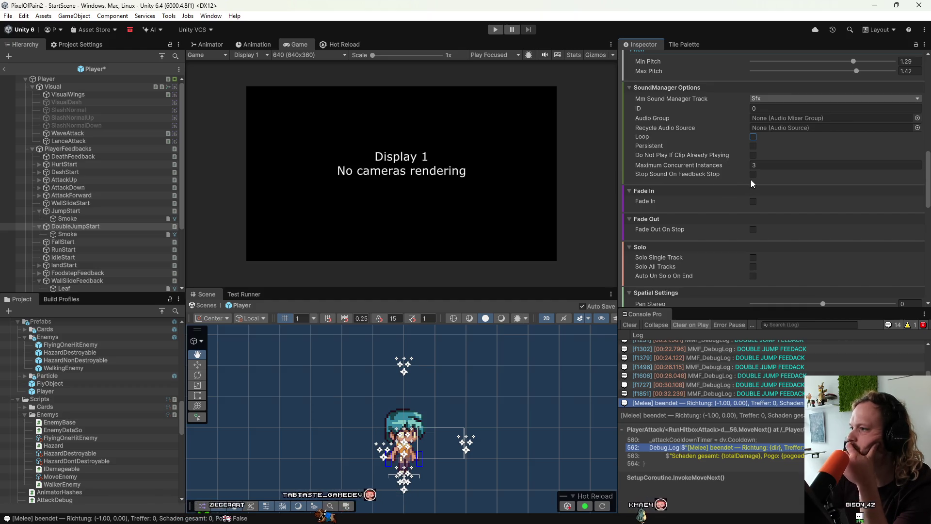
# Step: Preview the sound once more, then leave prefab editing to save the Player prefab
pyautogui.moveTo(730, 175)
pyautogui.scroll(3, 729, 175)
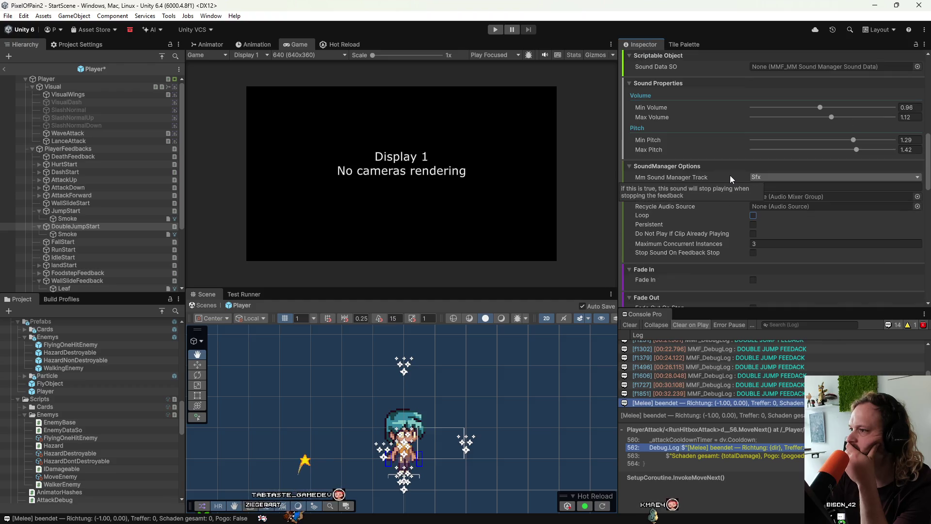
pyautogui.scroll(3, 729, 176)
pyautogui.scroll(3, 730, 175)
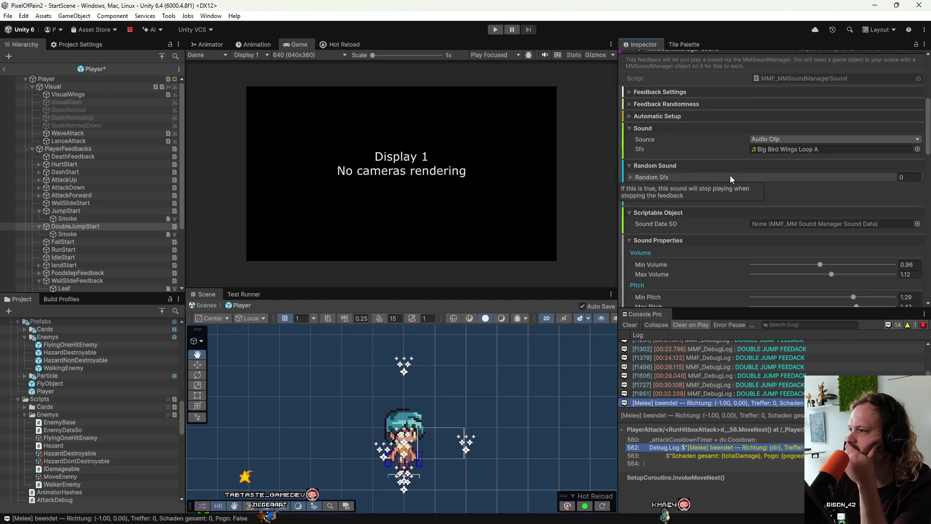
pyautogui.scroll(-18, 681, 263)
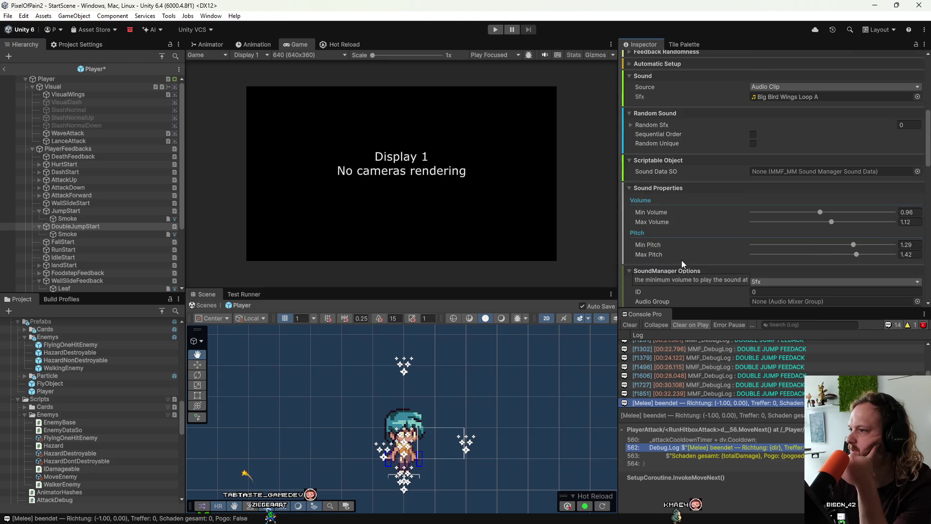
pyautogui.scroll(-4, 682, 260)
pyautogui.click(758, 225)
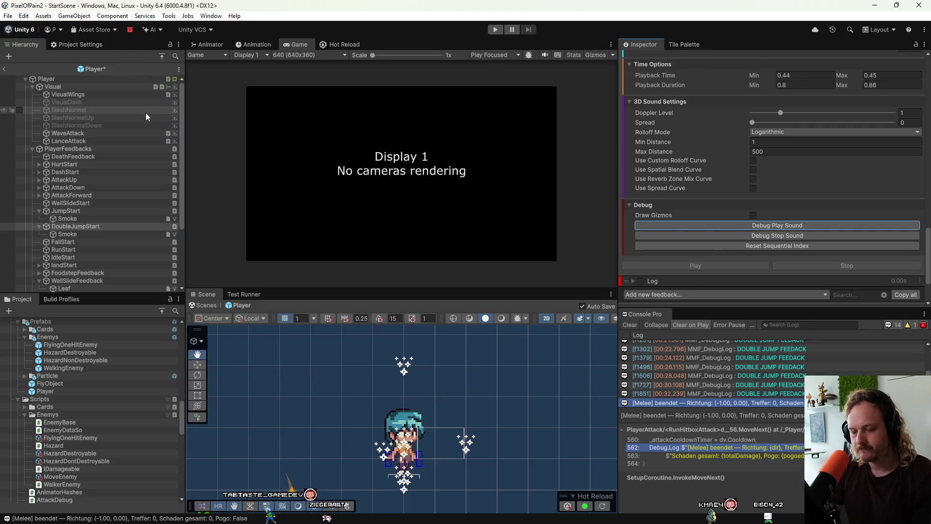
pyautogui.click(5, 70)
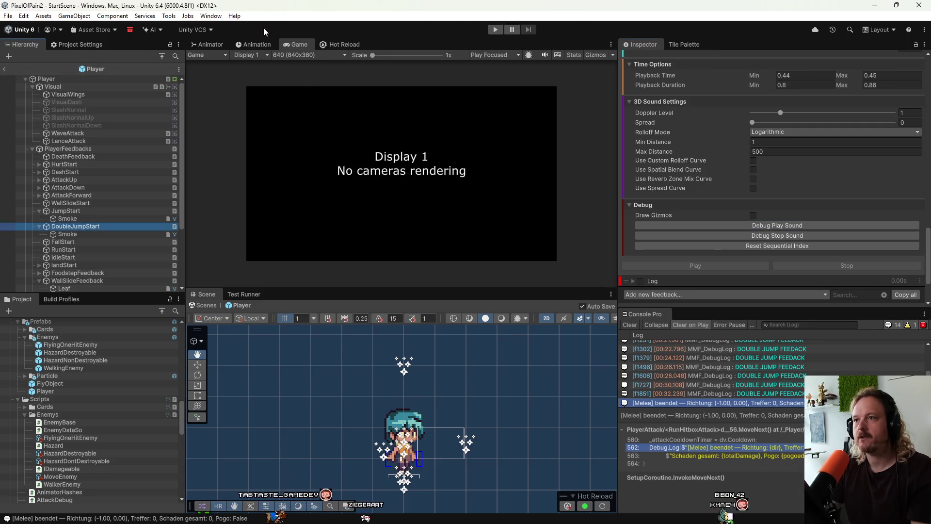
# Step: Play the game, expand MMSoundManager(Clone)'s pool, pause, and select MMAudioSourcePool_3
pyautogui.click(488, 28)
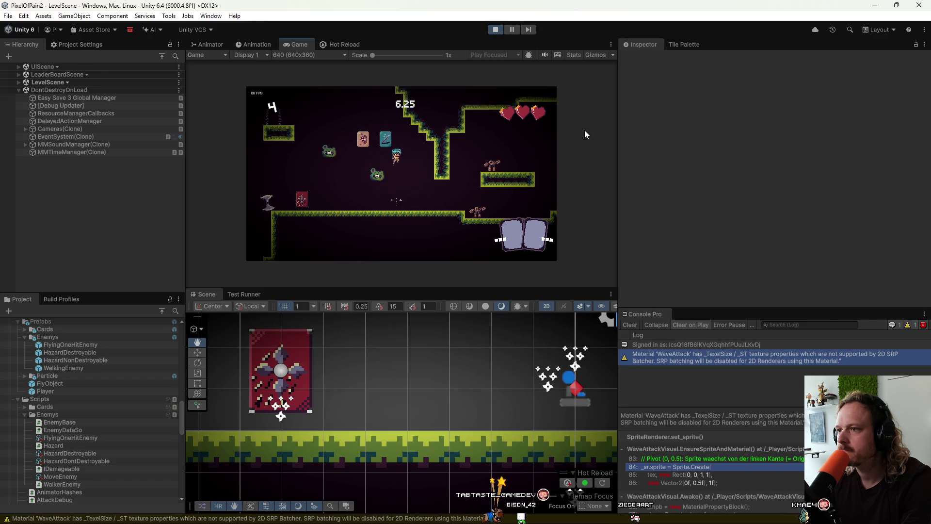
pyautogui.click(25, 144)
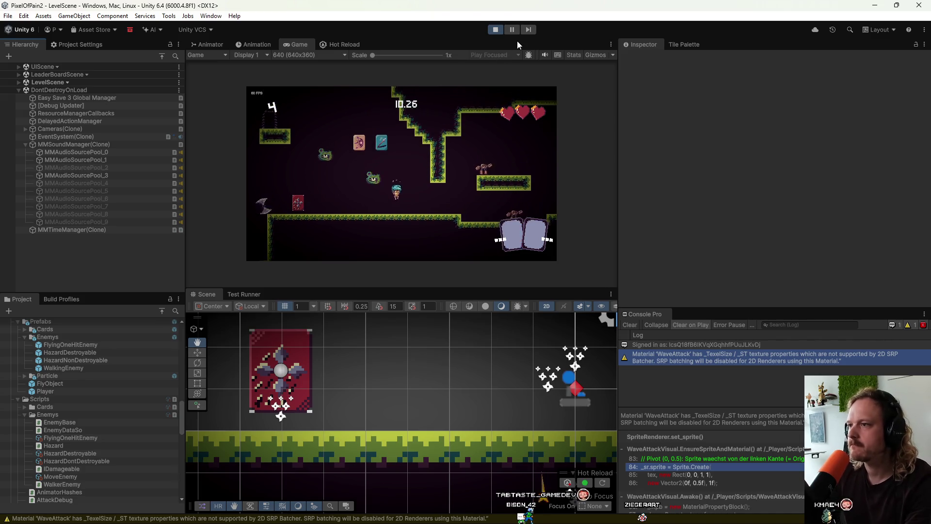
pyautogui.click(512, 30)
pyautogui.click(97, 177)
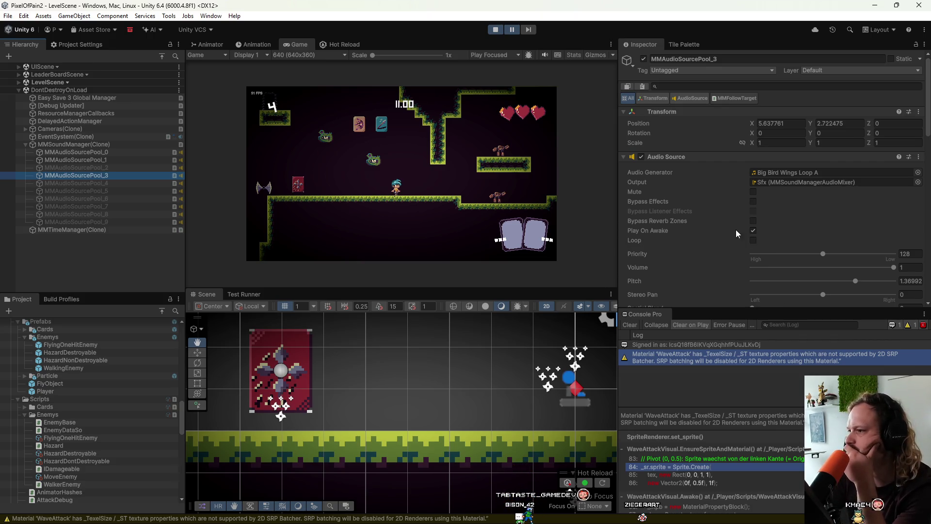
# Step: Review MMAudioSourcePool_3's Audio Source and 3D Sound Settings, then stop play mode
pyautogui.scroll(-4, 725, 227)
pyautogui.scroll(-7, 717, 234)
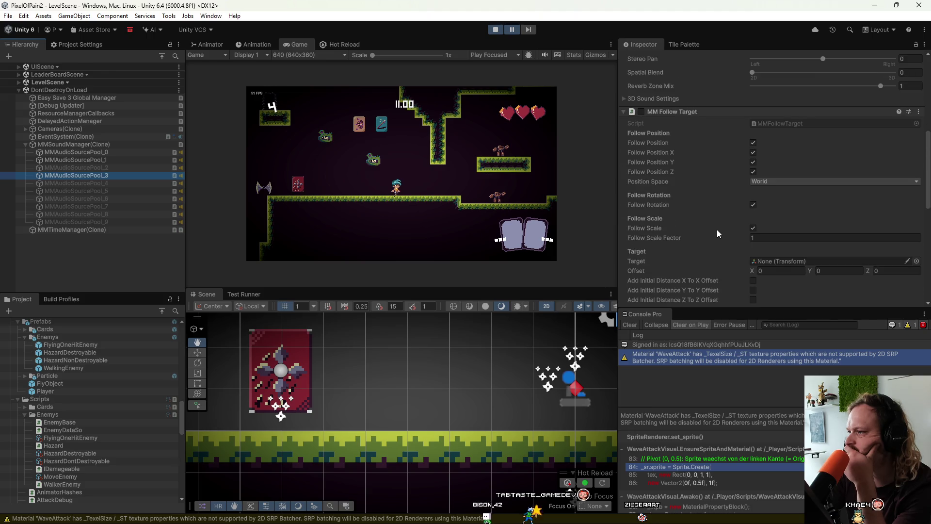
pyautogui.scroll(10, 717, 229)
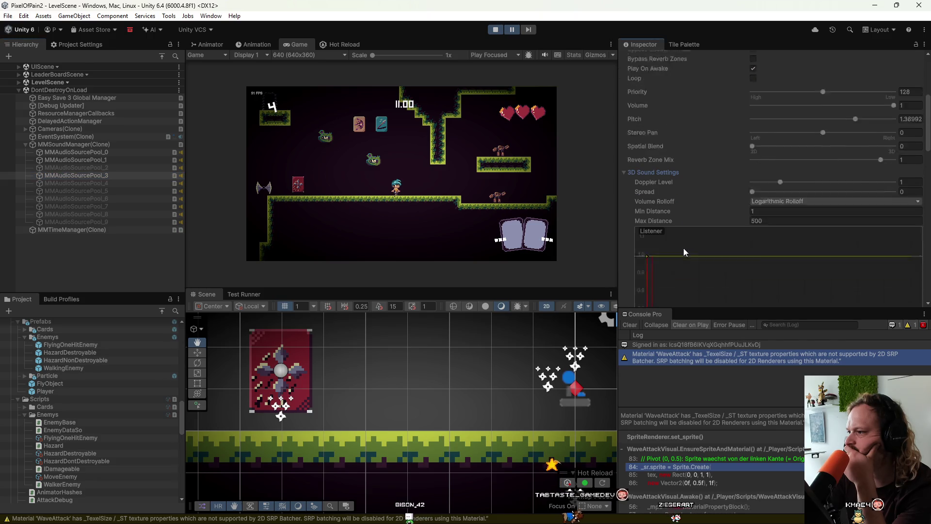
pyautogui.click(682, 248)
pyautogui.scroll(2, 684, 249)
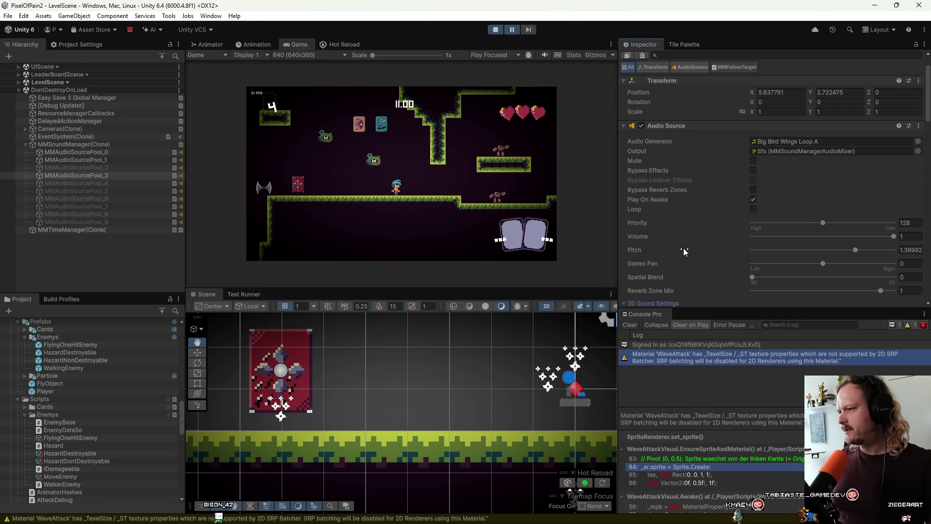
pyautogui.scroll(-10, 691, 266)
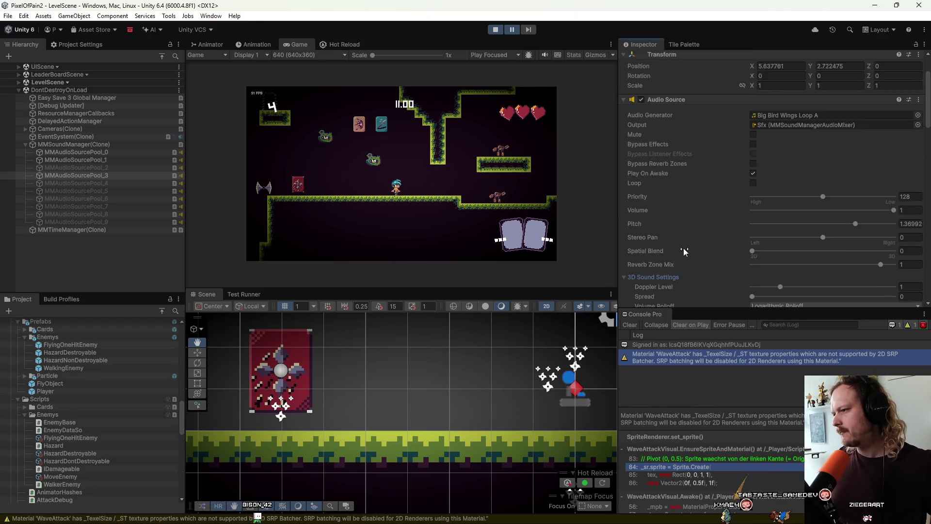
pyautogui.scroll(-15, 712, 257)
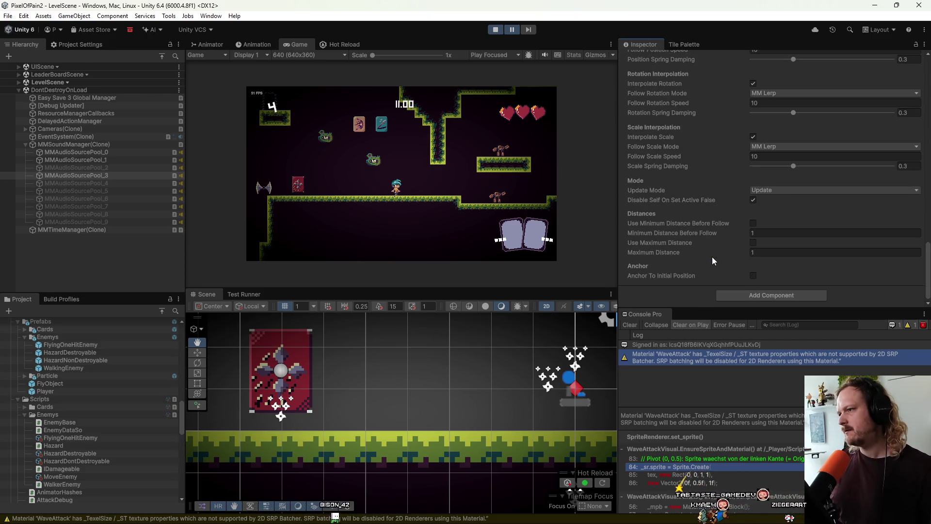
pyautogui.scroll(5, 713, 257)
pyautogui.scroll(2, 711, 257)
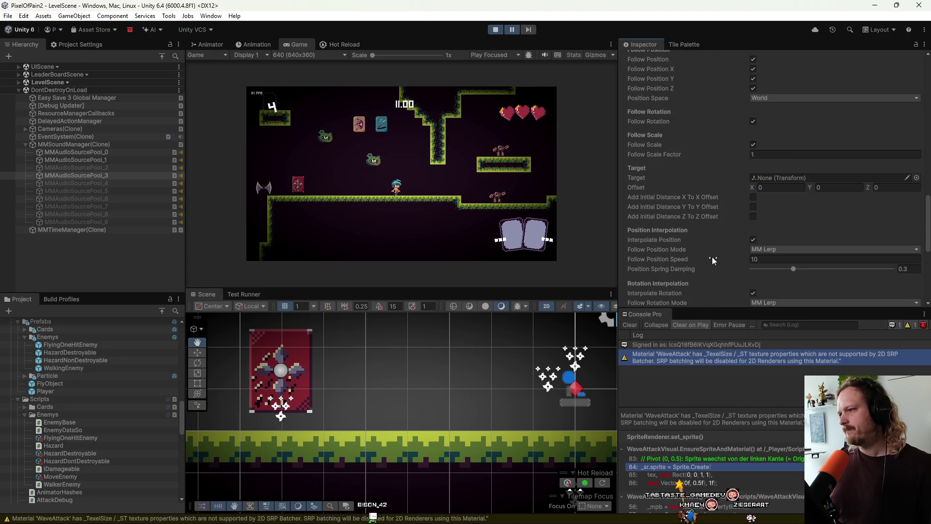
pyautogui.scroll(3, 712, 257)
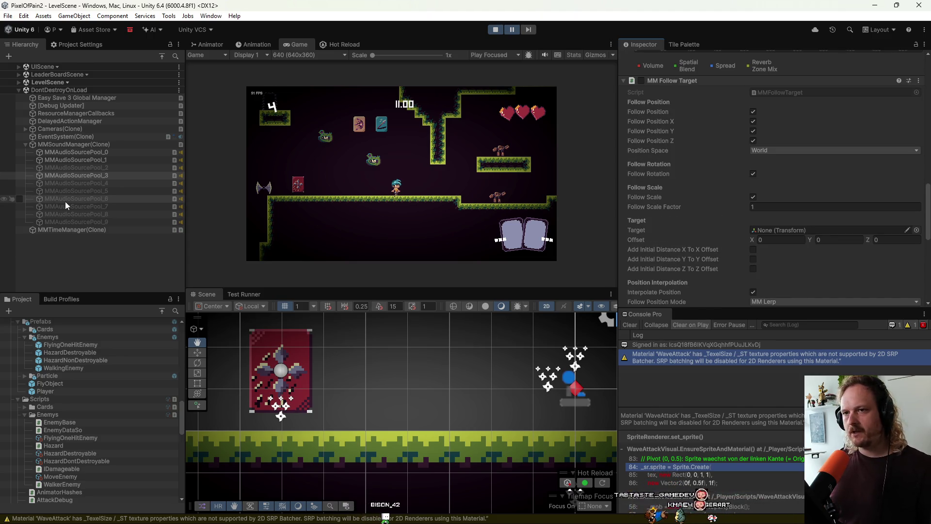
pyautogui.click(490, 29)
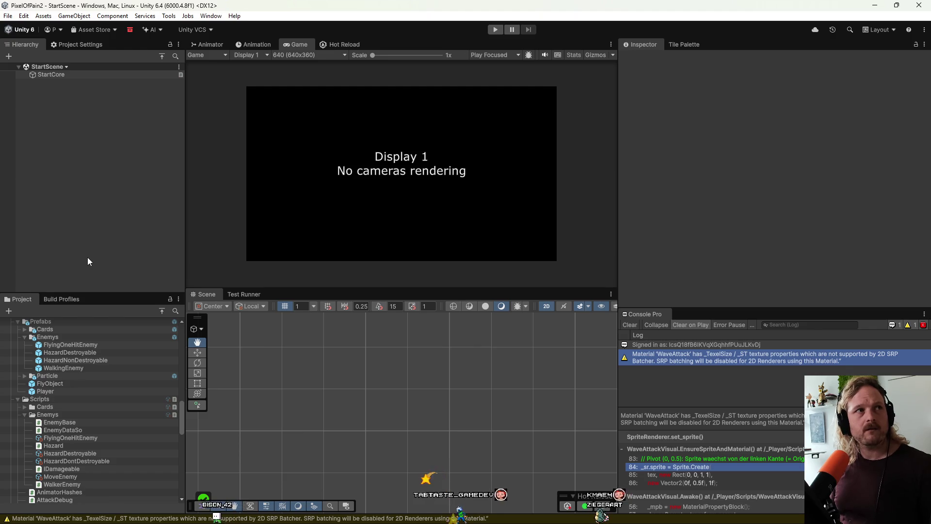
# Step: Alt+Tab over to JetBrains Rider showing EnemyBase.cs
pyautogui.hotkey('alt', 'Tab')
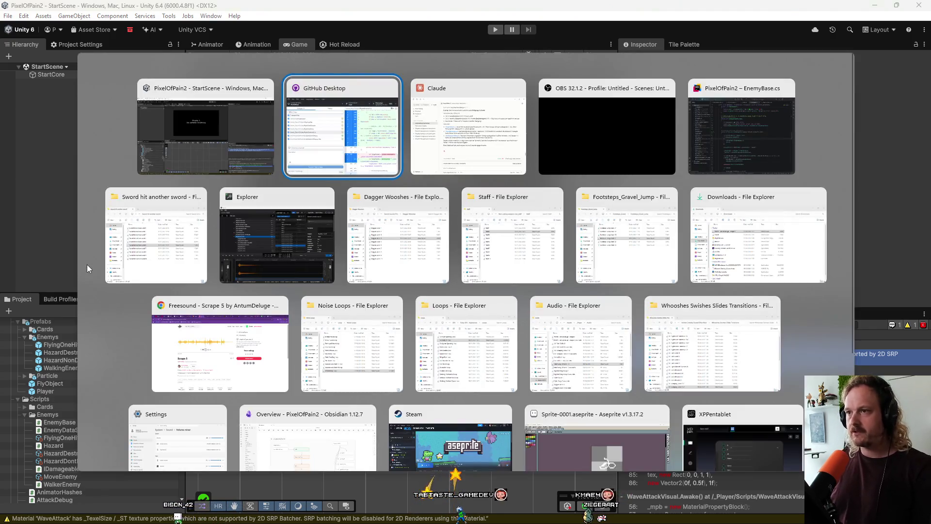
pyautogui.hotkey('alt', 'Tab')
pyautogui.hotkey('alt', 'Tab')
pyautogui.hotkey('alt', 'Tab')
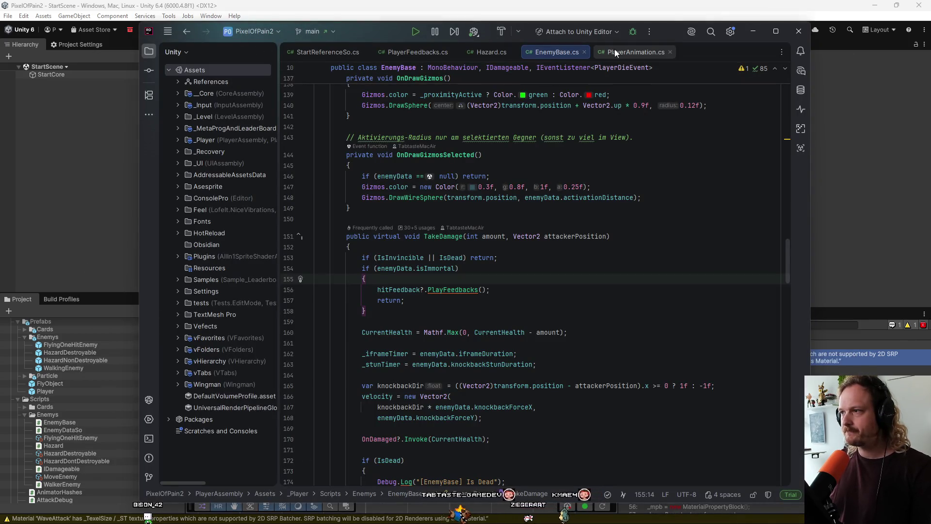
# Step: In PlayerFeedbacks.cs, search for doubleJumpStartFeedback and jump to the SafePlay method
pyautogui.click(404, 53)
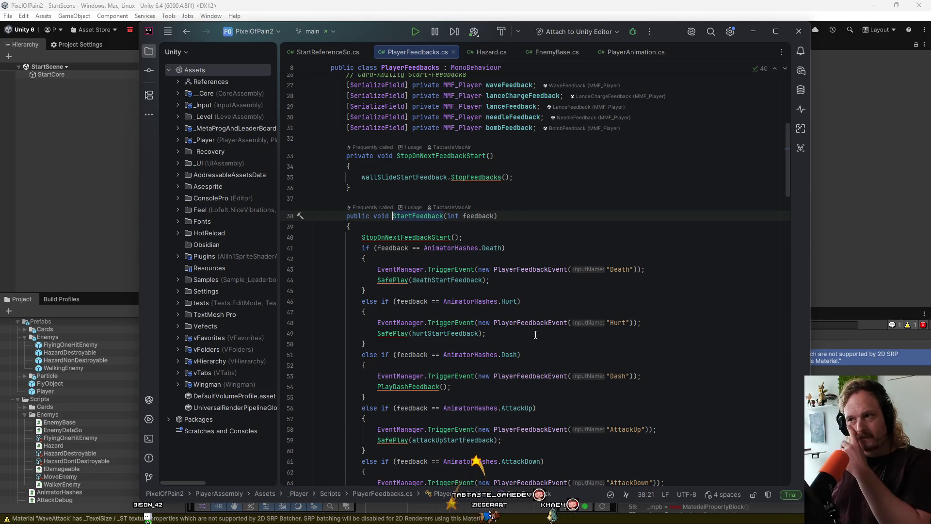
pyautogui.scroll(5, 527, 330)
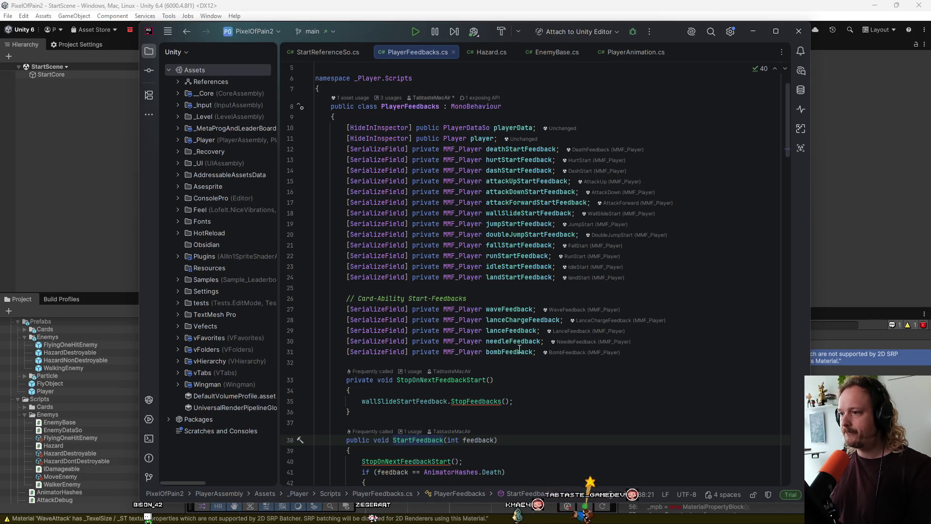
pyautogui.doubleClick(506, 234)
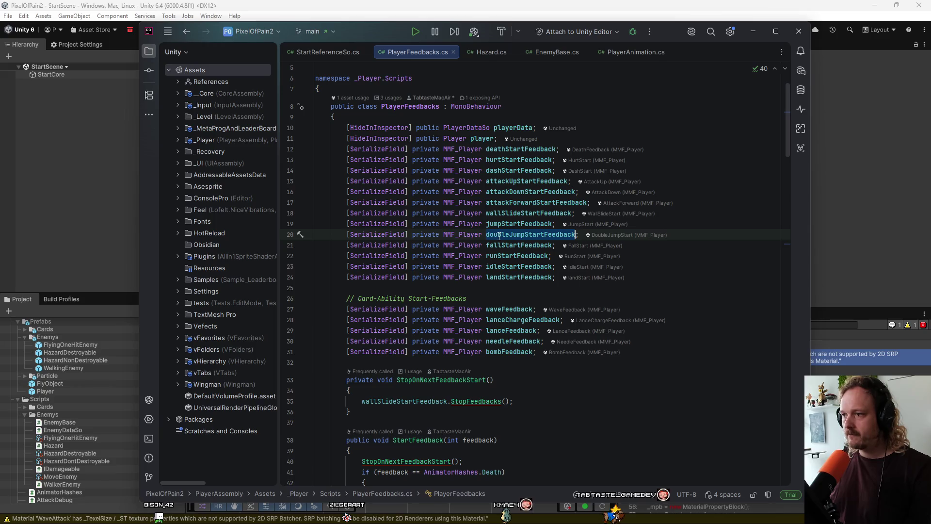
pyautogui.hotkey('ctrl', 'f')
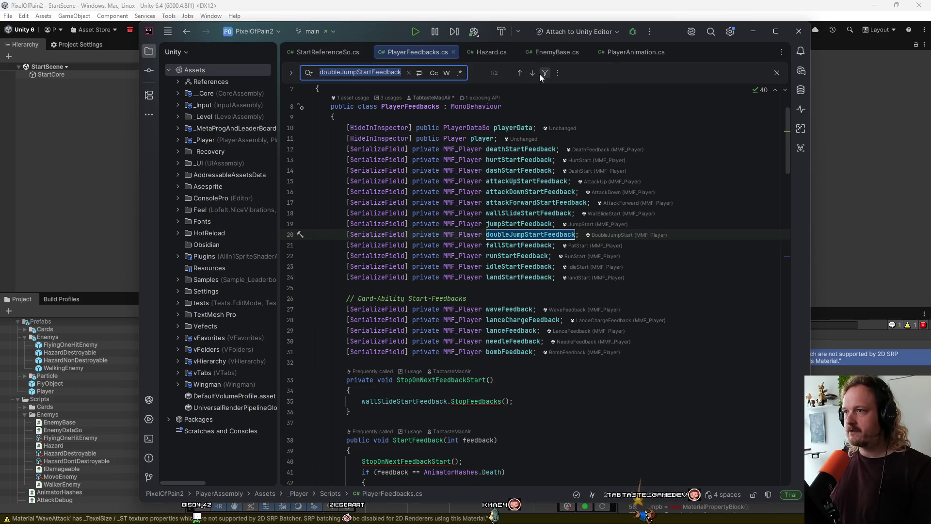
pyautogui.click(532, 72)
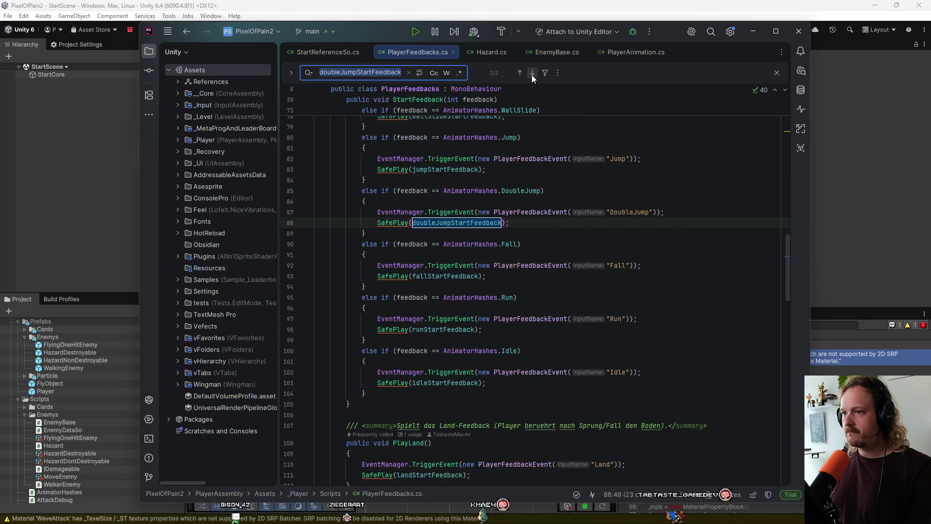
pyautogui.scroll(-2, 391, 222)
pyautogui.keyDown('ctrl'); pyautogui.click(391, 222); pyautogui.keyUp('ctrl')
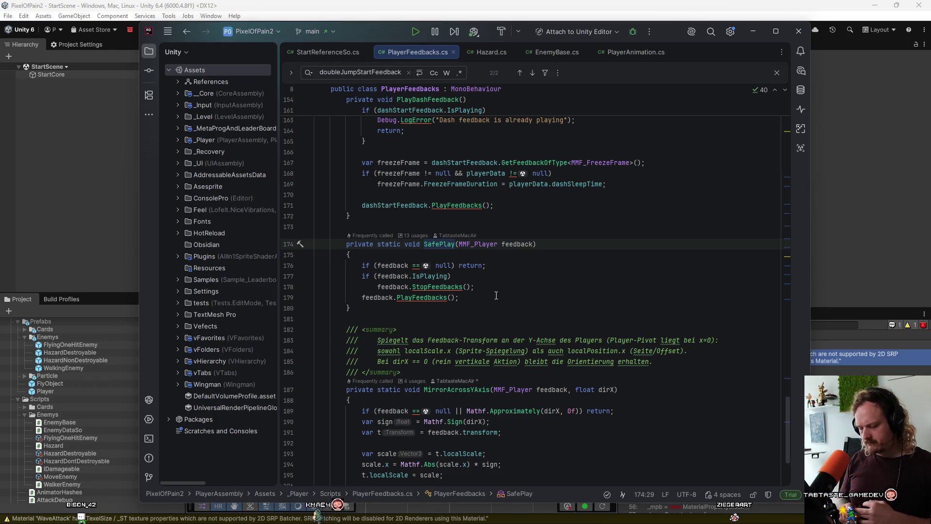
pyautogui.scroll(15, 488, 292)
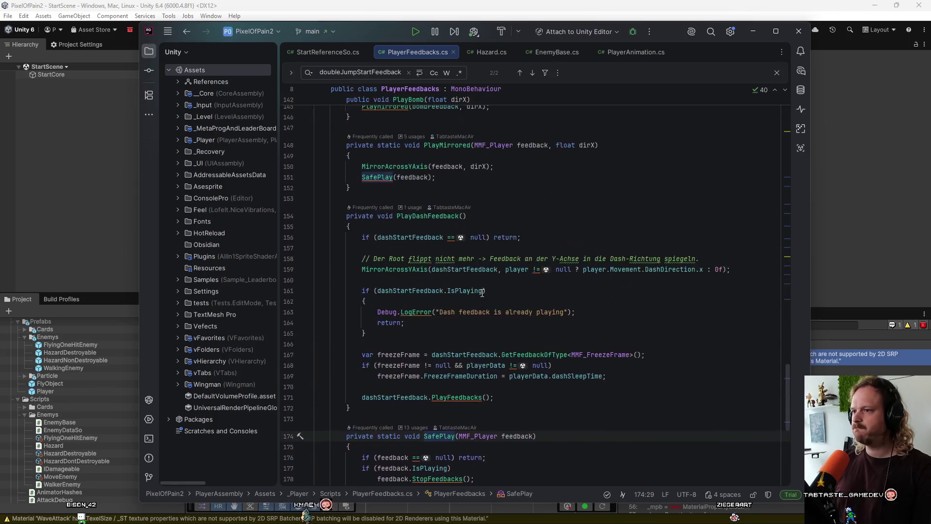
pyautogui.scroll(10, 483, 293)
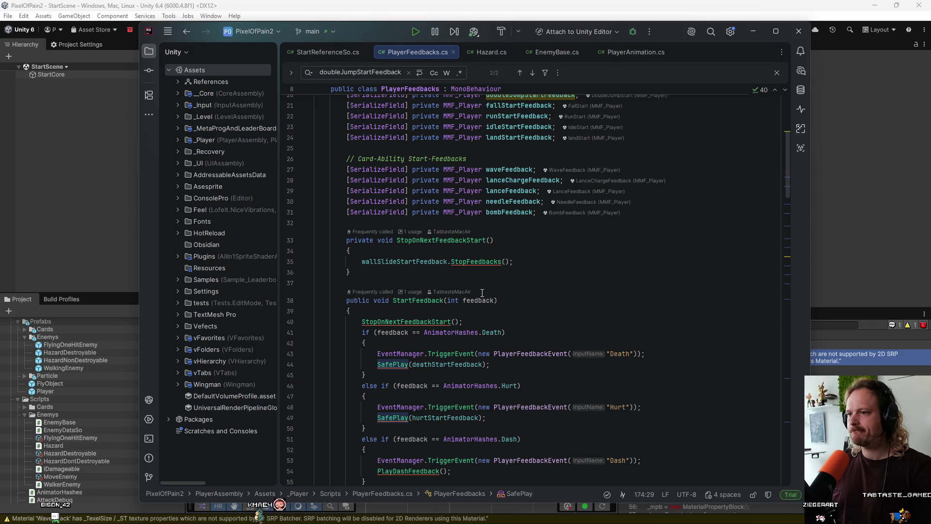
# Step: Wrap StopFeedbacks() in StopOnNextFeedbackStart with if(wallSlideStartFeedback.IsPlaying)
pyautogui.click(418, 250)
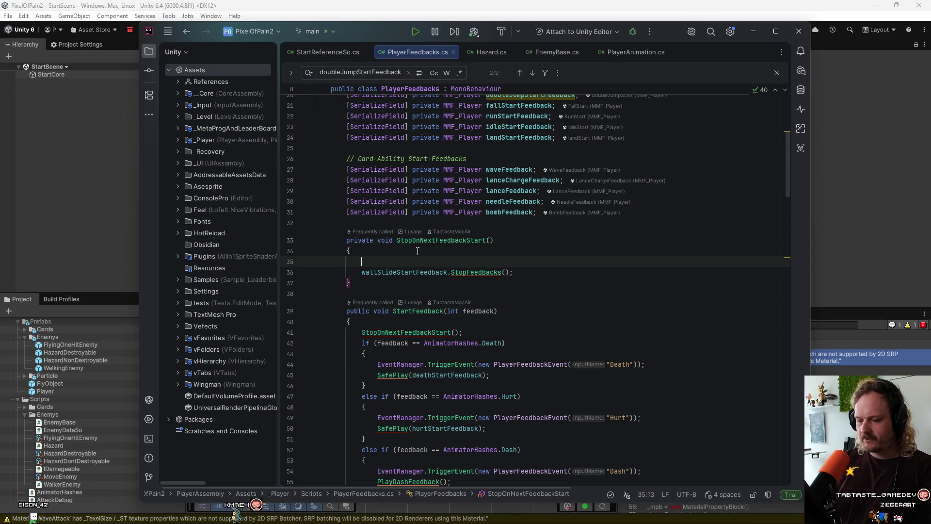
pyautogui.press('Return')
pyautogui.write('if(wa')
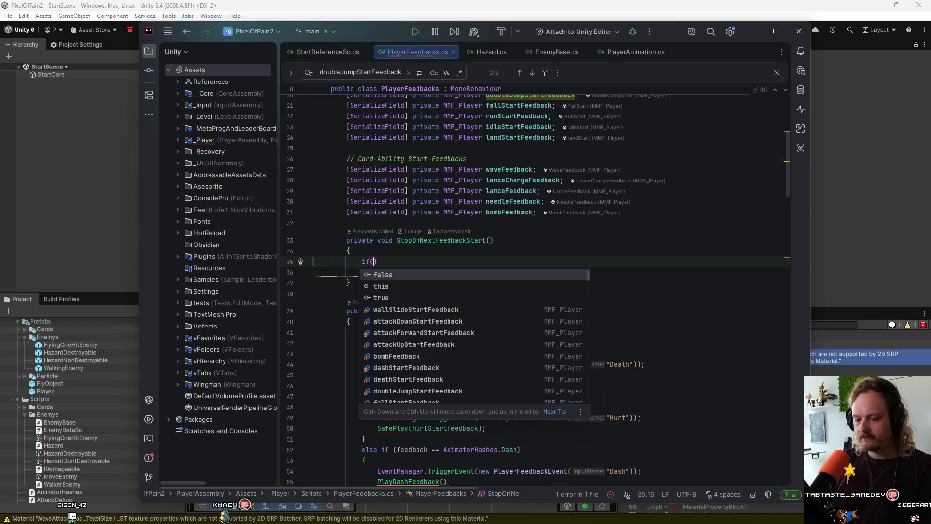
pyautogui.press('Return')
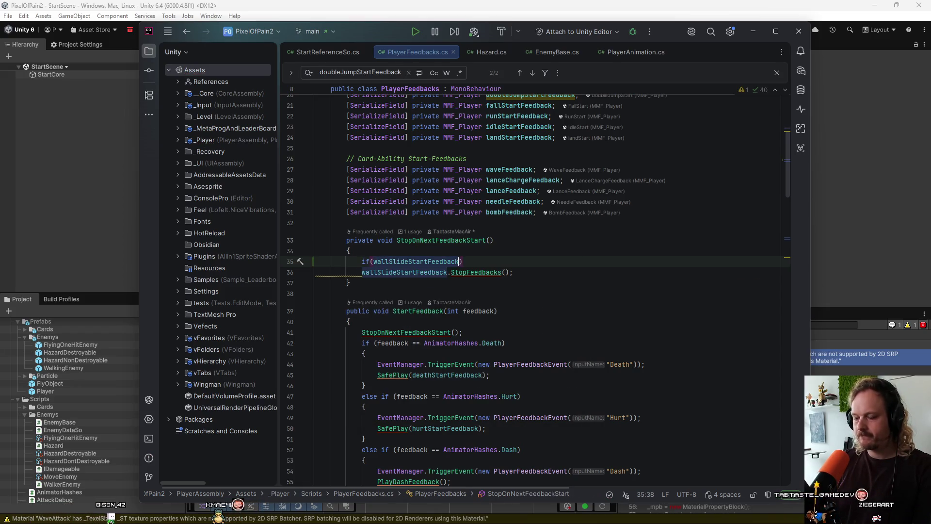
pyautogui.write('.')
pyautogui.write('isp')
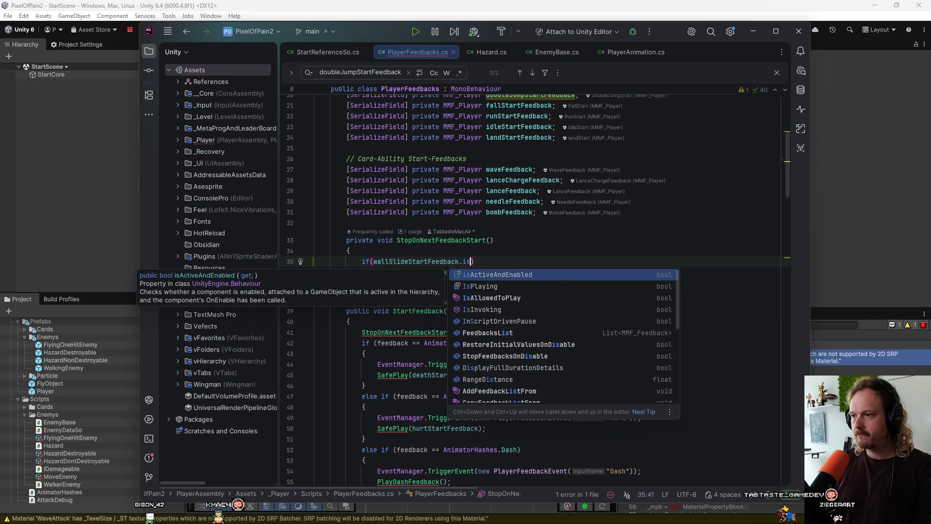
pyautogui.press('Return')
pyautogui.press('Down')
pyautogui.press('Home')
pyautogui.press('Tab')
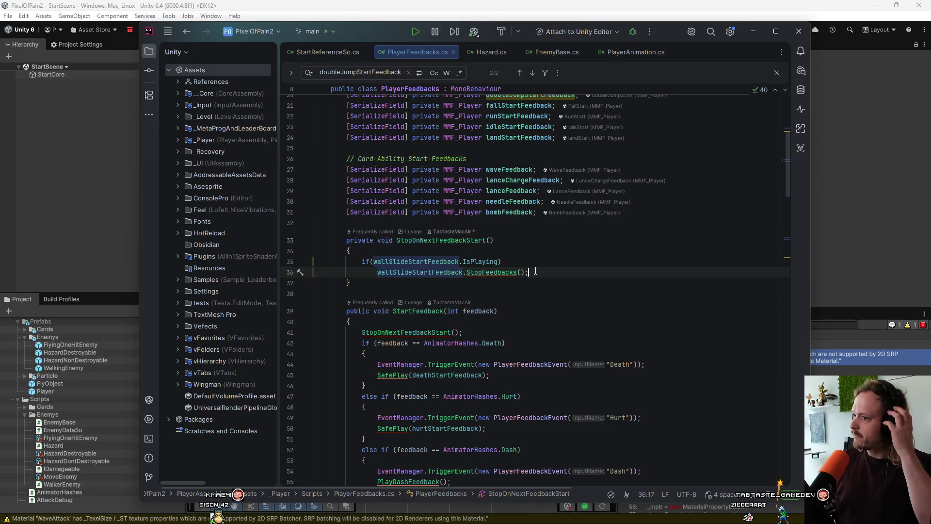
# Step: Go to the StopFeedbacks definition in MMF_Player from line 36
pyautogui.moveTo(535, 271); pyautogui.dragTo(470, 276)
pyautogui.moveTo(468, 275)
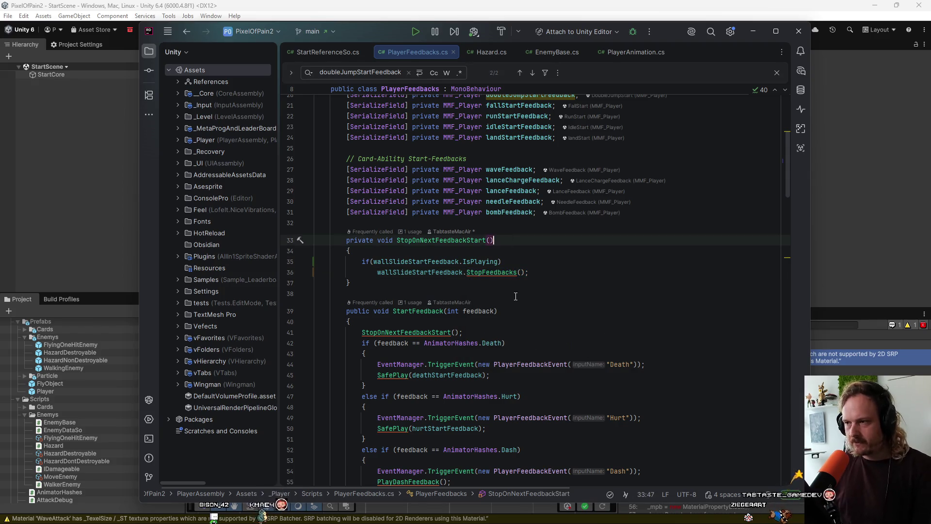
pyautogui.keyDown('ctrl'); pyautogui.click(505, 271); pyautogui.keyUp('ctrl')
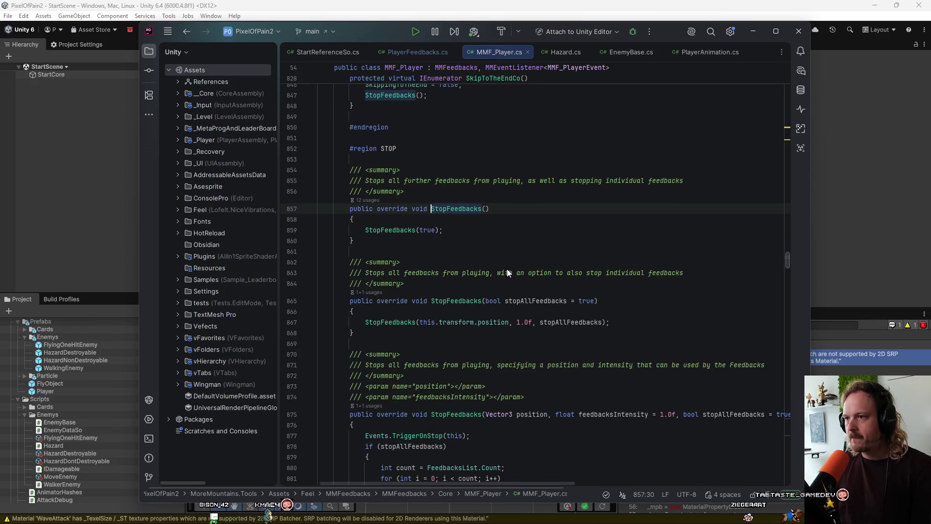
# Step: Follow the StopFeedbacks(bool) and Vector3 overloads in MMF_Player.cs, then navigate back to PlayerFeedbacks.cs
pyautogui.keyDown('ctrl'); pyautogui.click(390, 230); pyautogui.keyUp('ctrl')
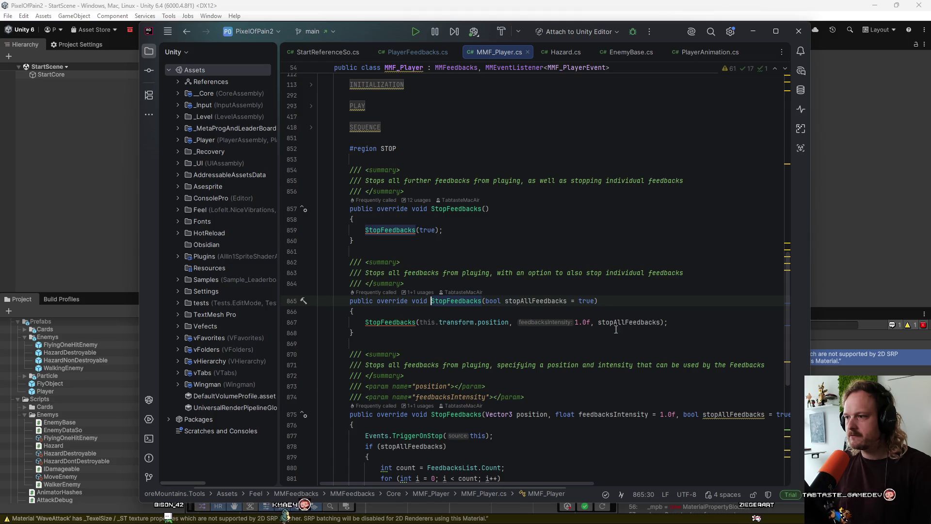
pyautogui.click(402, 323)
pyautogui.keyDown('ctrl'); pyautogui.click(402, 323); pyautogui.keyUp('ctrl')
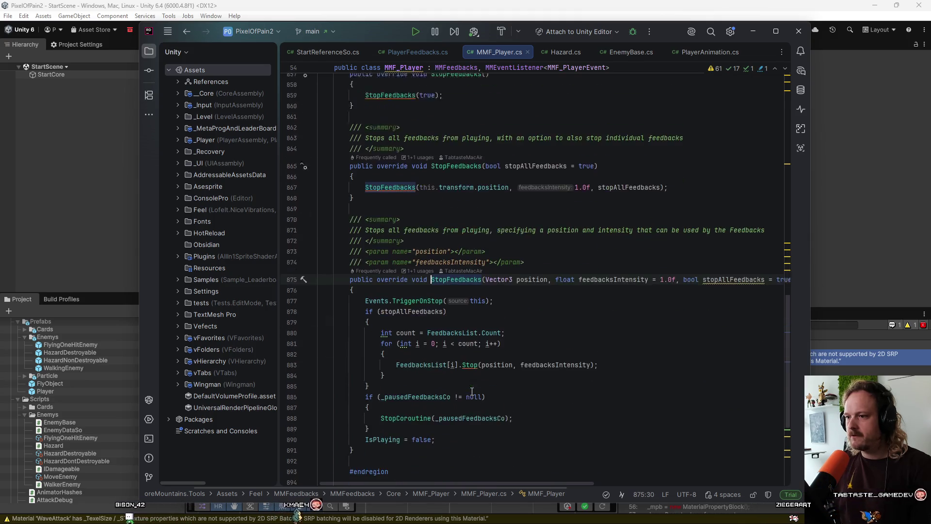
pyautogui.scroll(-2, 447, 365)
pyautogui.moveTo(426, 330)
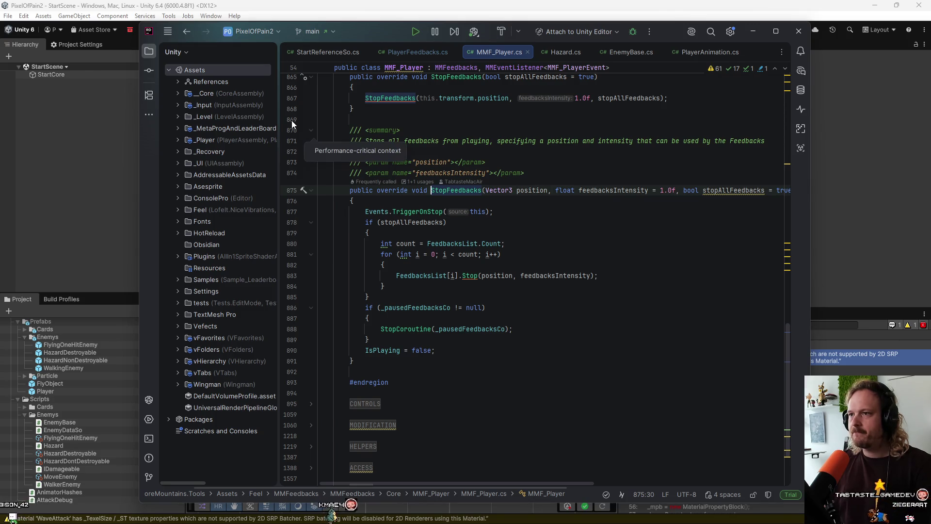
pyautogui.click(189, 32)
pyautogui.click(190, 32)
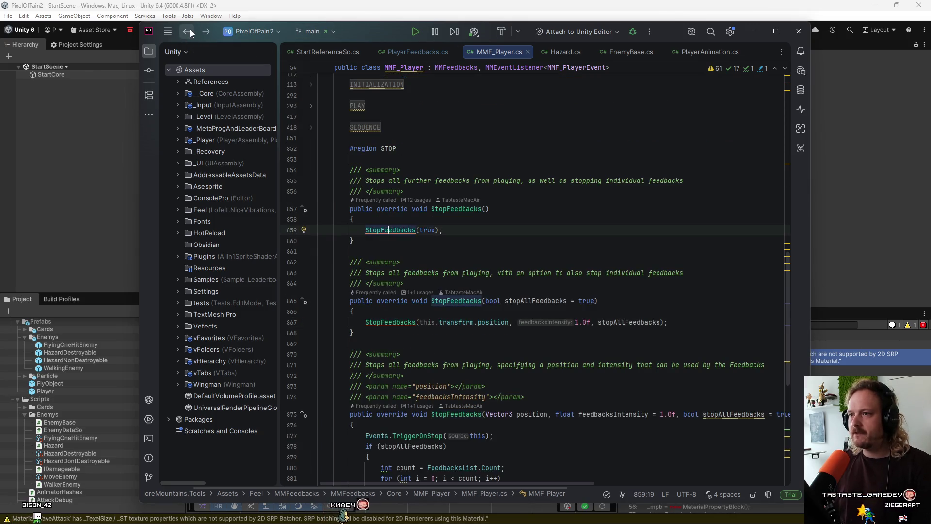
pyautogui.click(190, 33)
pyautogui.click(580, 280)
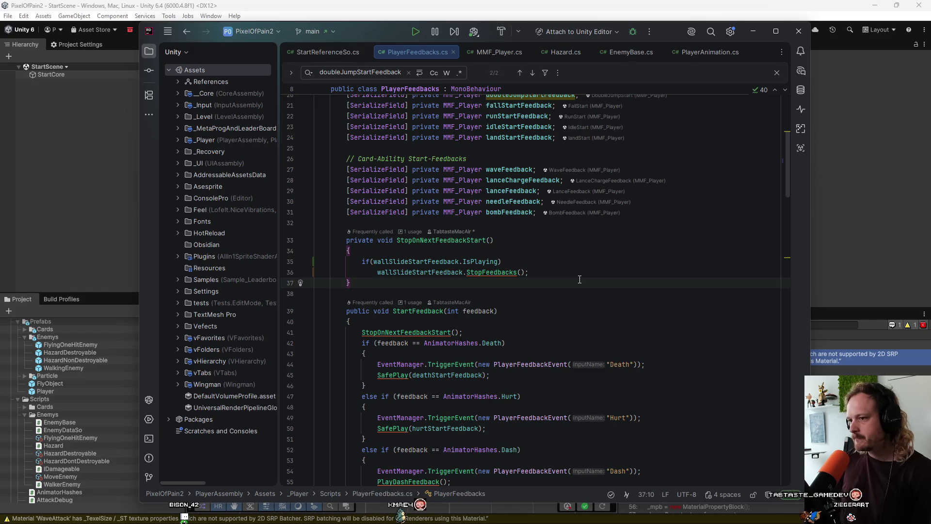
# Step: Select and deselect the StopFeedbacks() call on line 36, then switch to the Unity editor
pyautogui.moveTo(528, 272); pyautogui.dragTo(466, 272)
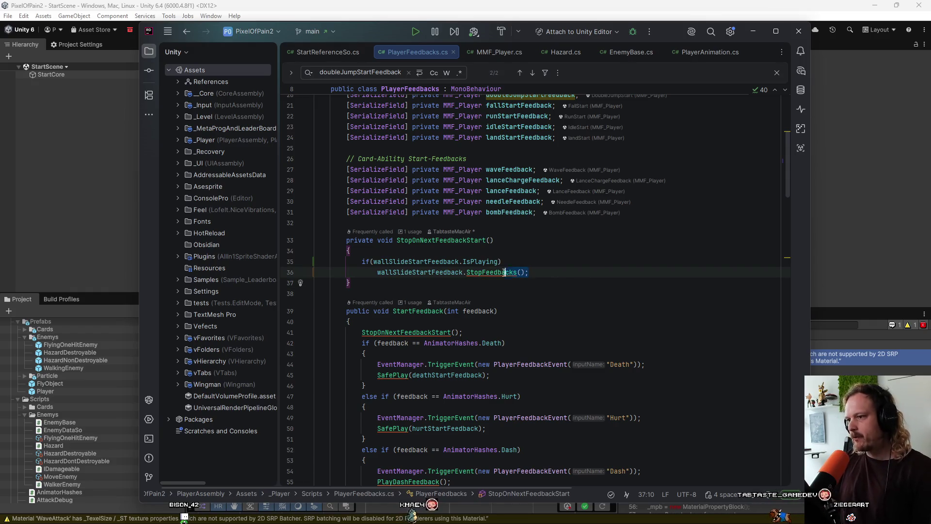
pyautogui.click(583, 281)
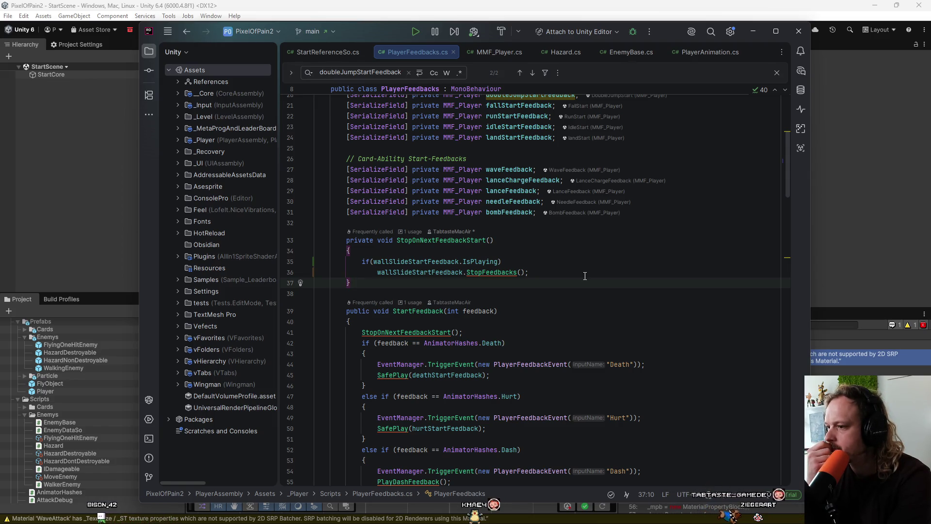
pyautogui.click(429, 5)
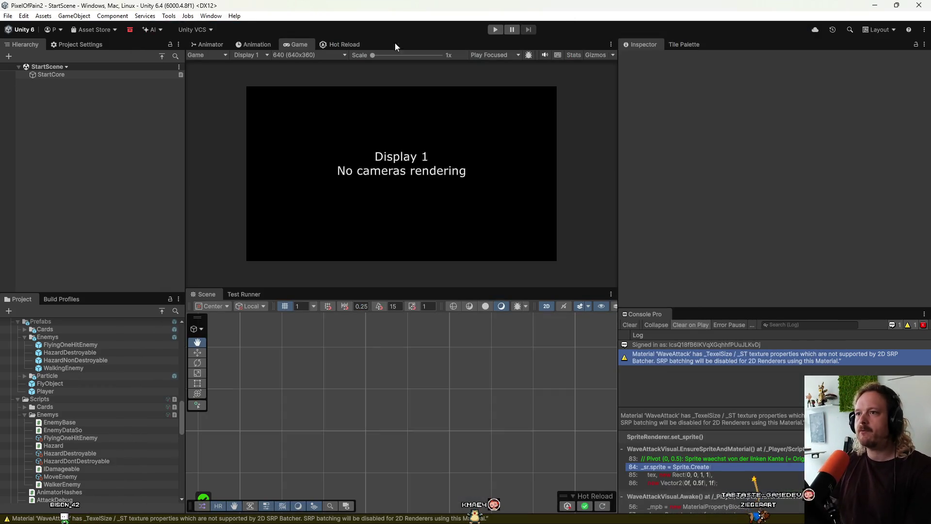
# Step: Enter play mode, expand LevelScene > Player(Clone) > PlayerFeedbacks, and select DoubleJumpStart
pyautogui.click(503, 30)
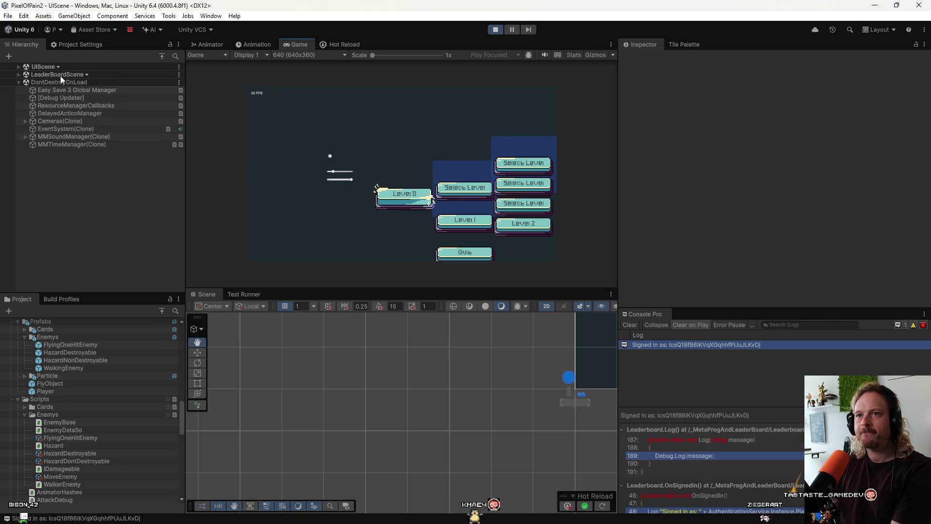
pyautogui.click(365, 200)
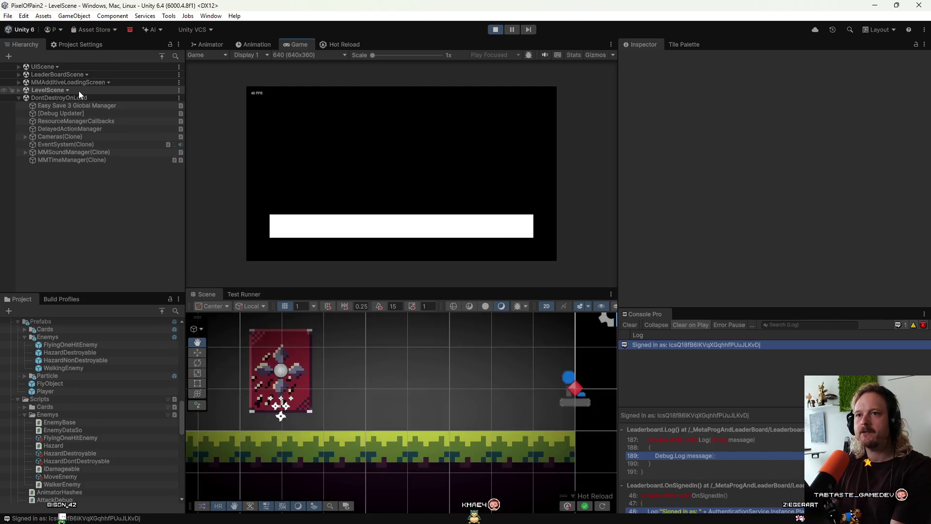
pyautogui.click(60, 82)
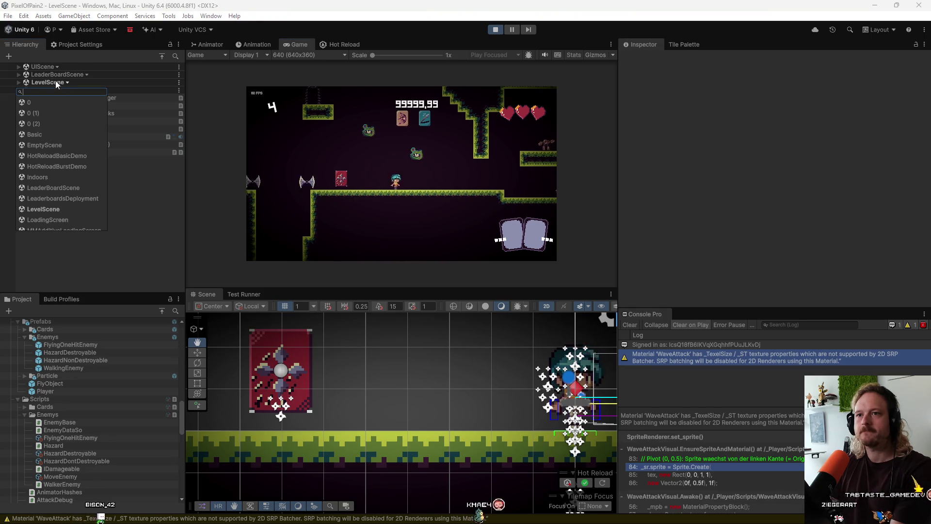
pyautogui.click(19, 74)
pyautogui.click(19, 82)
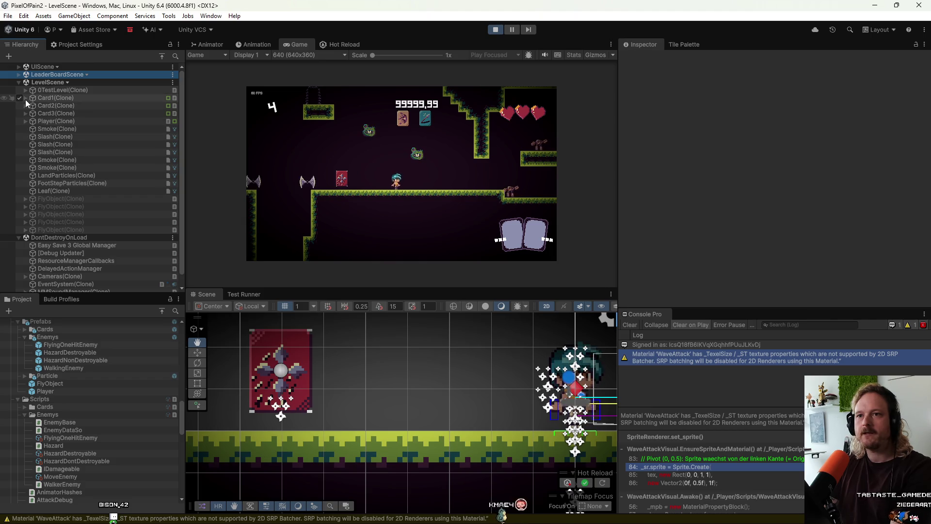
pyautogui.click(26, 120)
pyautogui.click(33, 136)
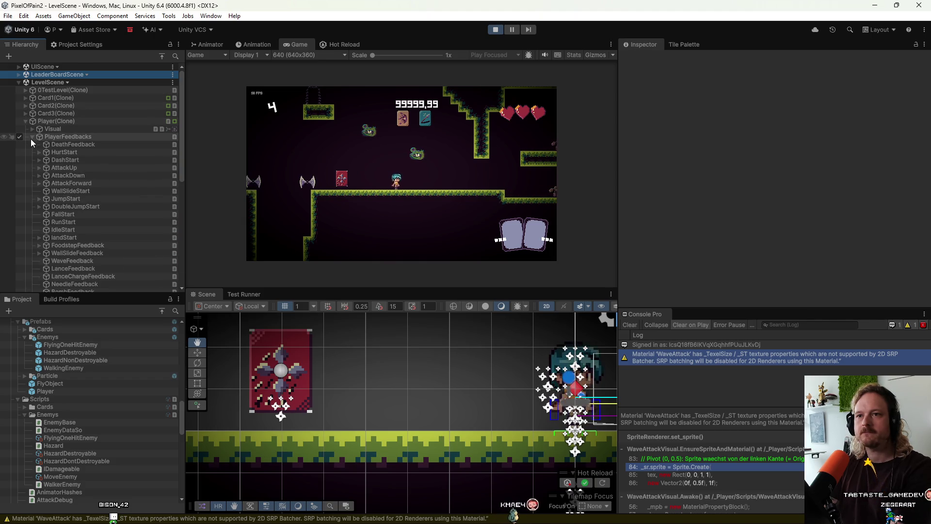
pyautogui.click(86, 206)
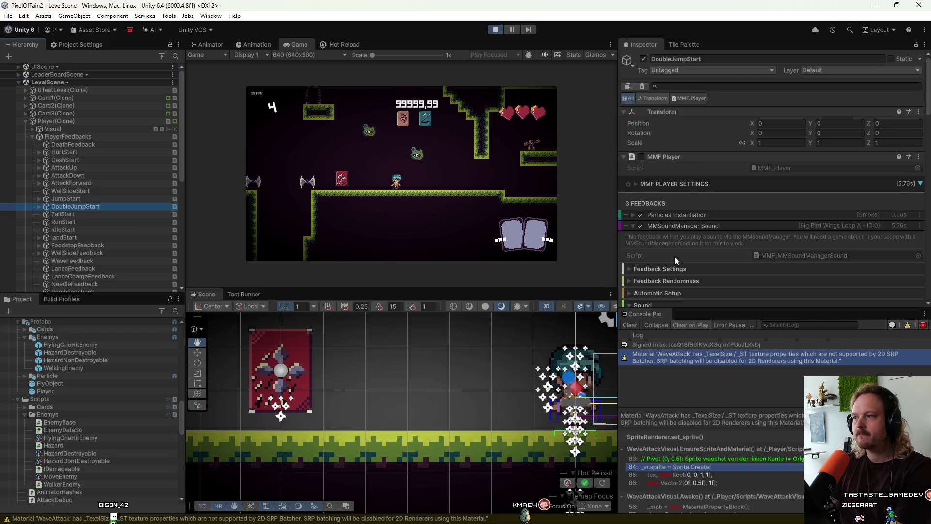
# Step: Play the DoubleJumpStart feedback as a test
pyautogui.scroll(-10, 683, 234)
pyautogui.click(758, 279)
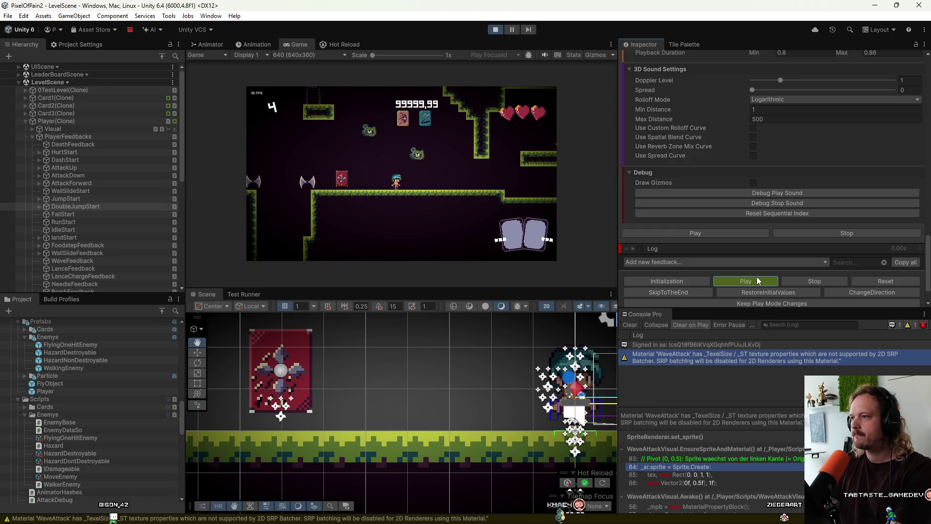
pyautogui.scroll(3, 727, 168)
pyautogui.scroll(15, 727, 168)
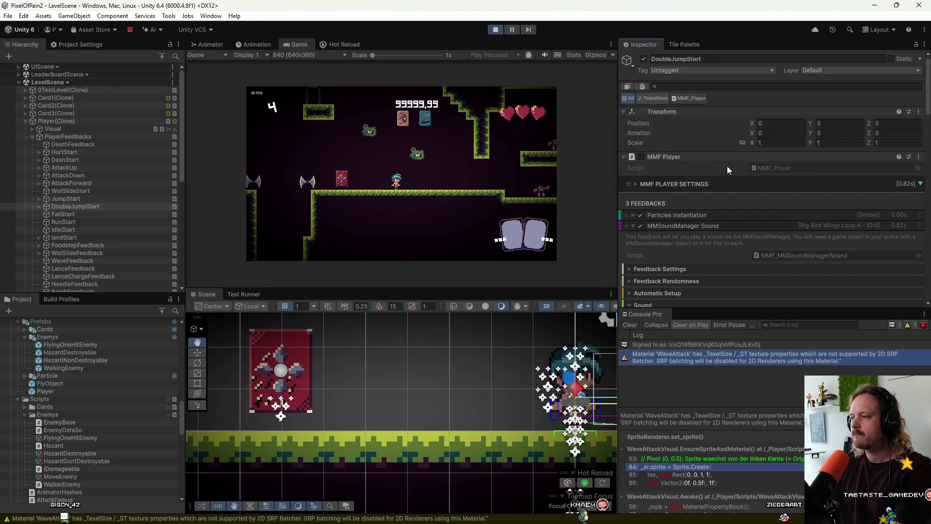
# Step: Re-expand MMSoundManager Sound and test-play its sound, which logs a NullReferenceException
pyautogui.click(699, 227)
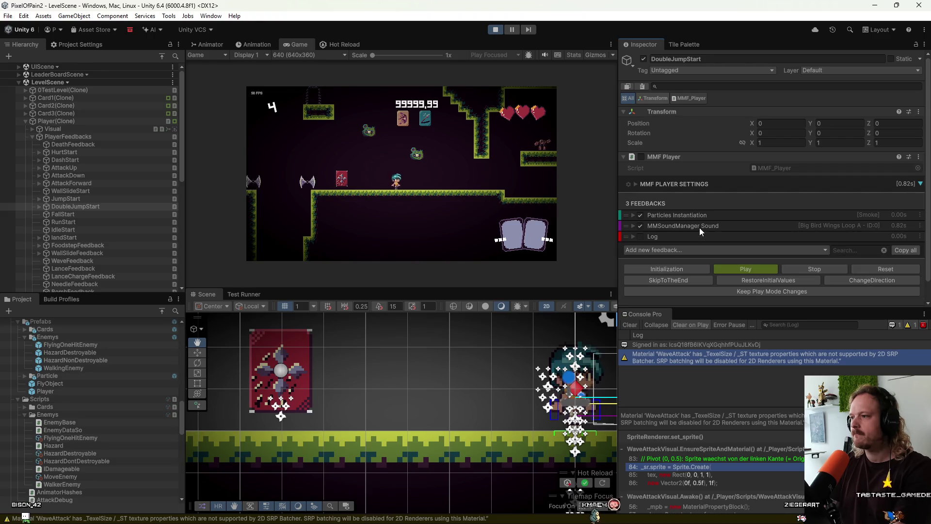
pyautogui.click(700, 227)
pyautogui.scroll(-5, 703, 242)
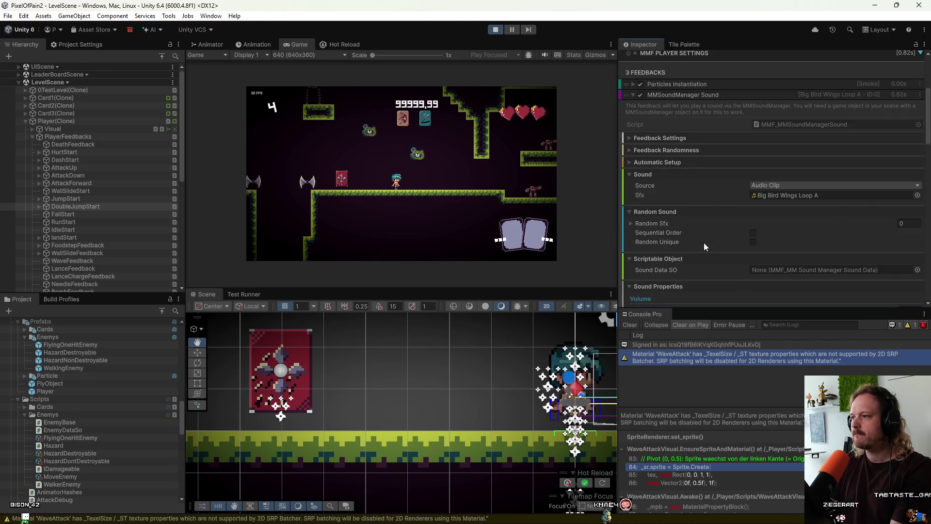
pyautogui.scroll(-12, 703, 243)
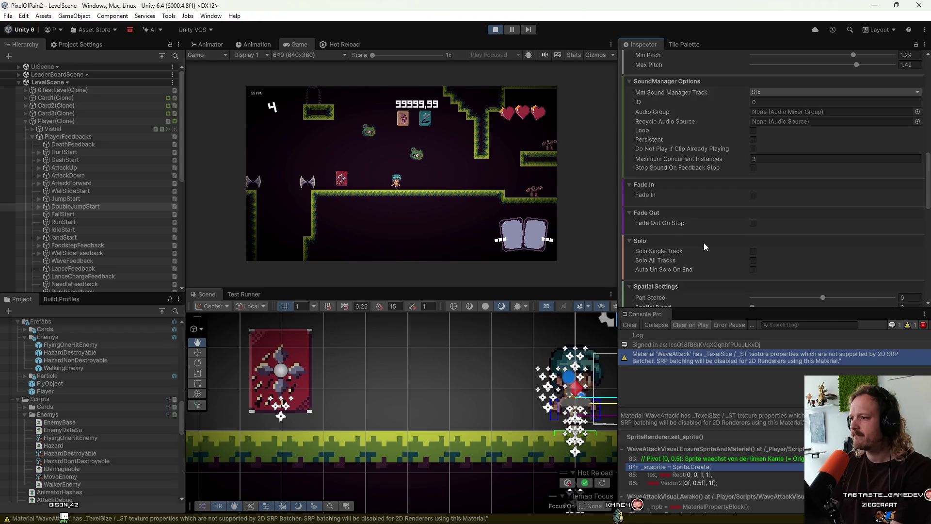
pyautogui.scroll(-4, 703, 245)
pyautogui.click(723, 246)
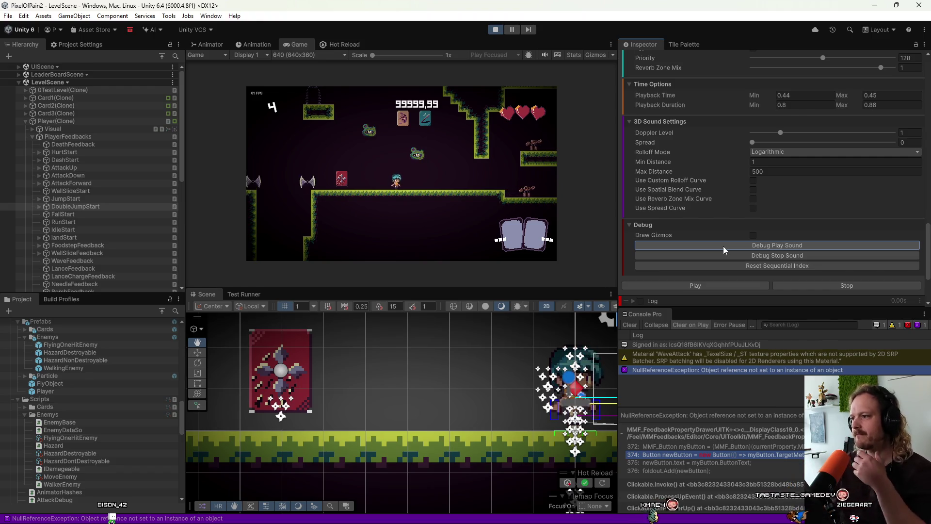
# Step: Scroll to Time Options and select the Playback Duration minimum field
pyautogui.scroll(-3, 723, 246)
pyautogui.scroll(10, 704, 229)
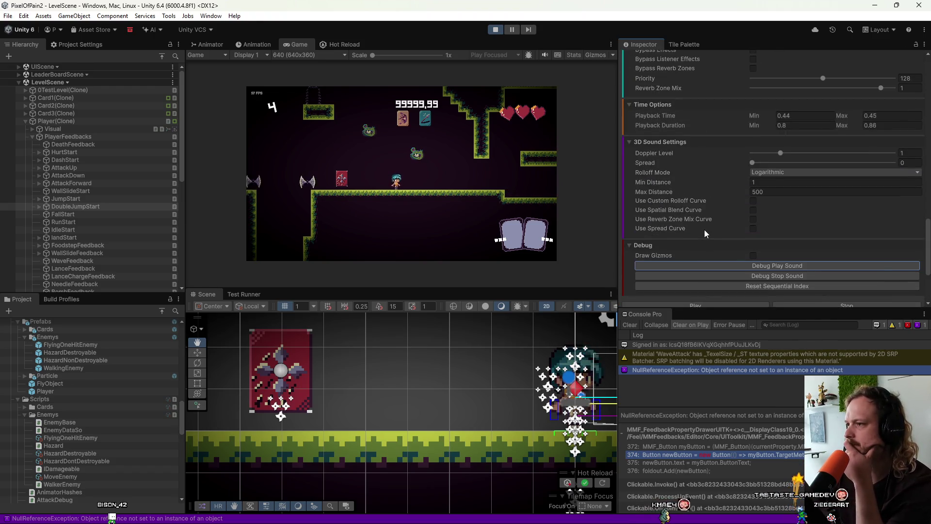
pyautogui.scroll(8, 704, 229)
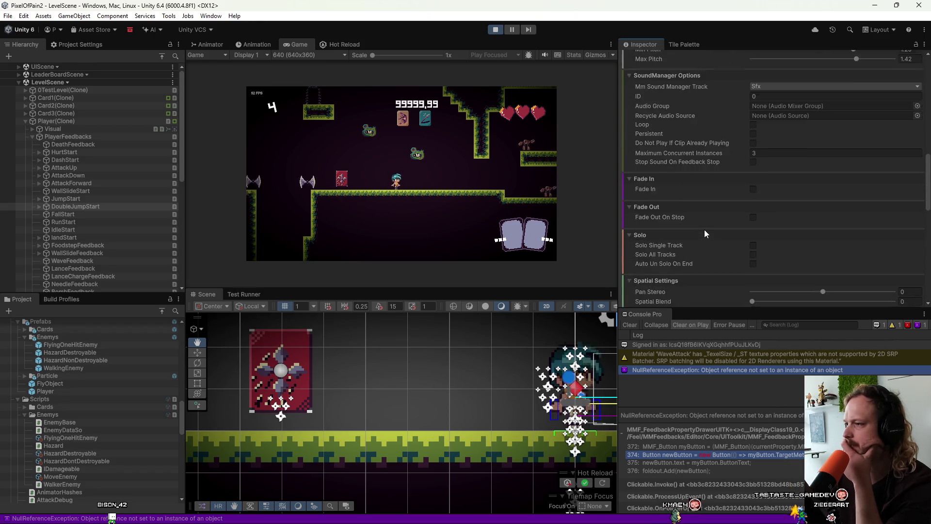
pyautogui.scroll(-8, 704, 229)
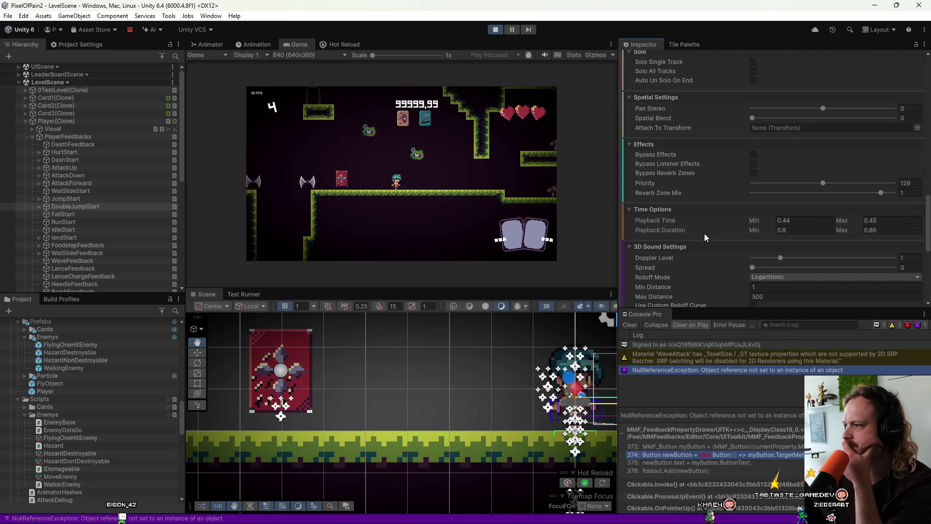
pyautogui.click(803, 231)
# Step: Set Playback Duration minimum and maximum to 0, then play the feedback to hear it
pyautogui.write('0')
pyautogui.click(885, 229)
pyautogui.write('0')
pyautogui.scroll(-3, 824, 237)
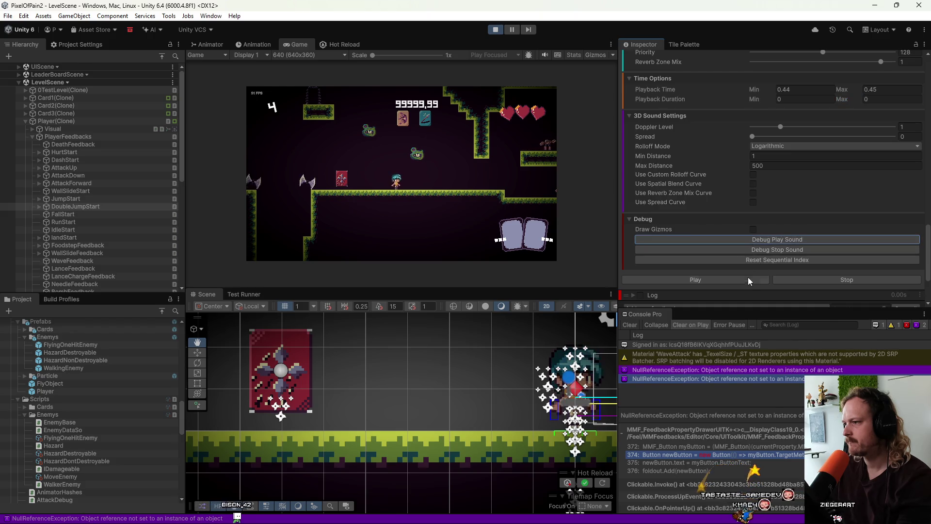
pyautogui.click(747, 278)
pyautogui.scroll(-3, 742, 267)
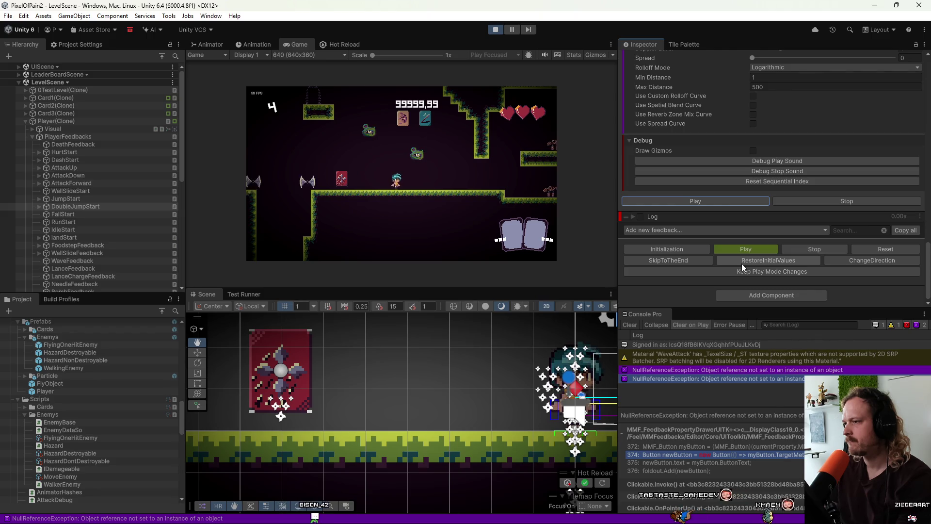
pyautogui.scroll(3, 741, 264)
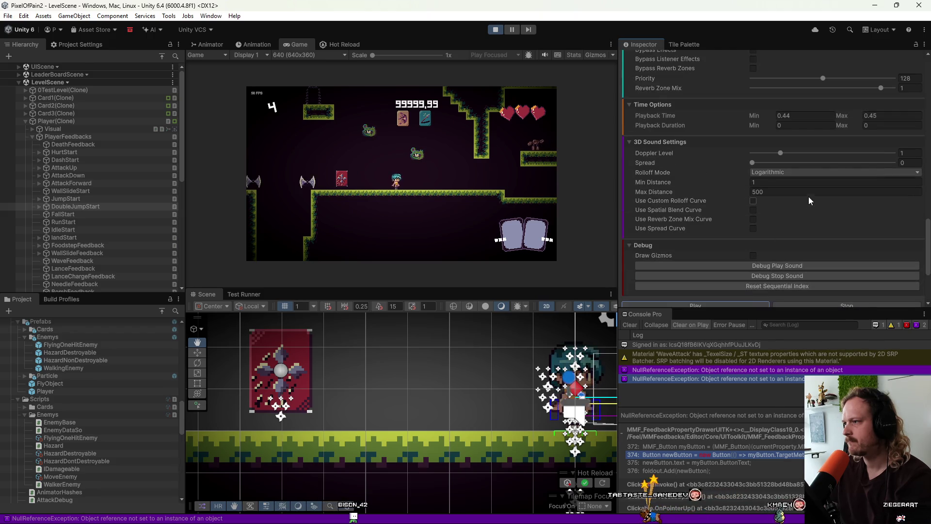
# Step: Change Playback Duration minimum and maximum to 0.5 and replay the feedback to listen
pyautogui.click(802, 124)
pyautogui.write('5')
pyautogui.press('Tab')
pyautogui.write('5')
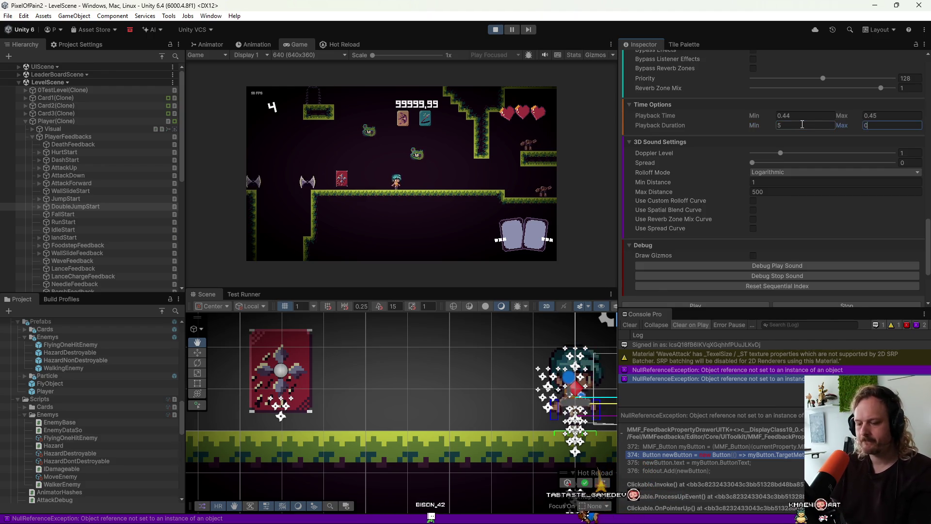
pyautogui.press('BackSpace')
pyautogui.write('.5')
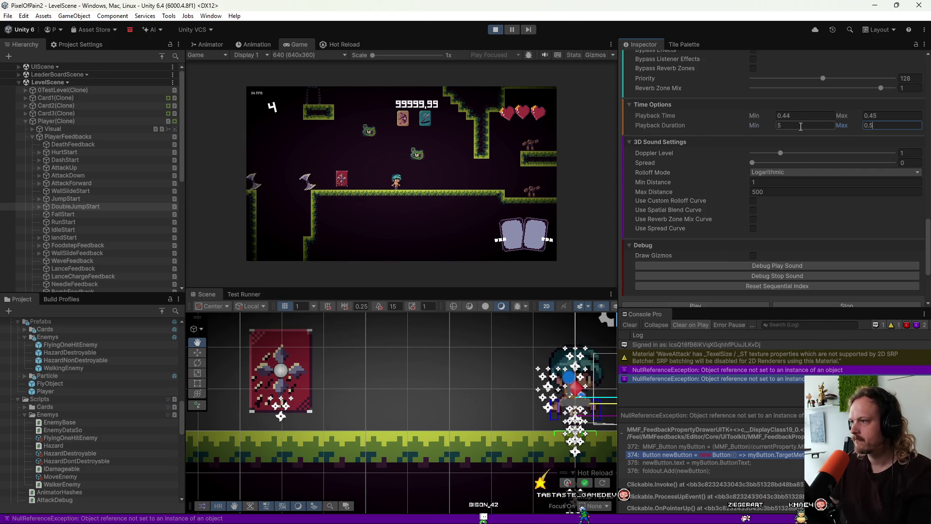
pyautogui.scroll(-4, 667, 124)
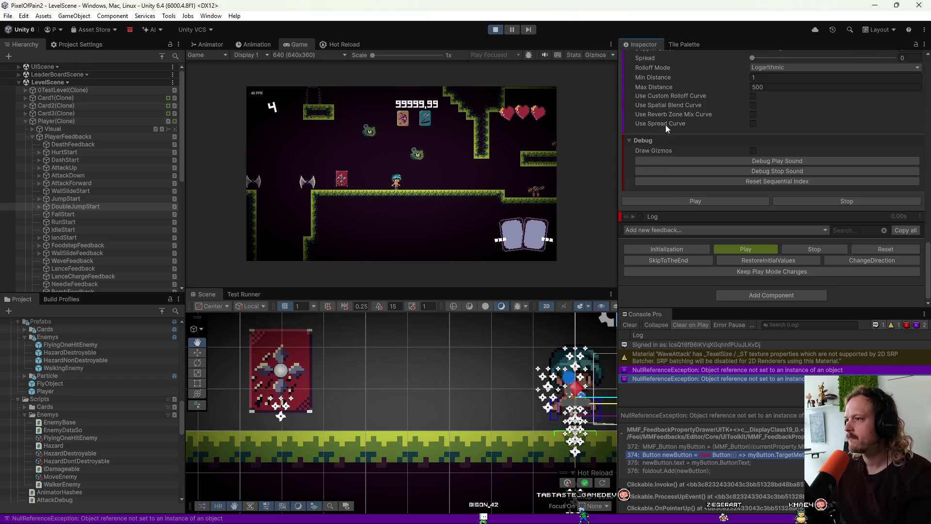
pyautogui.click(676, 199)
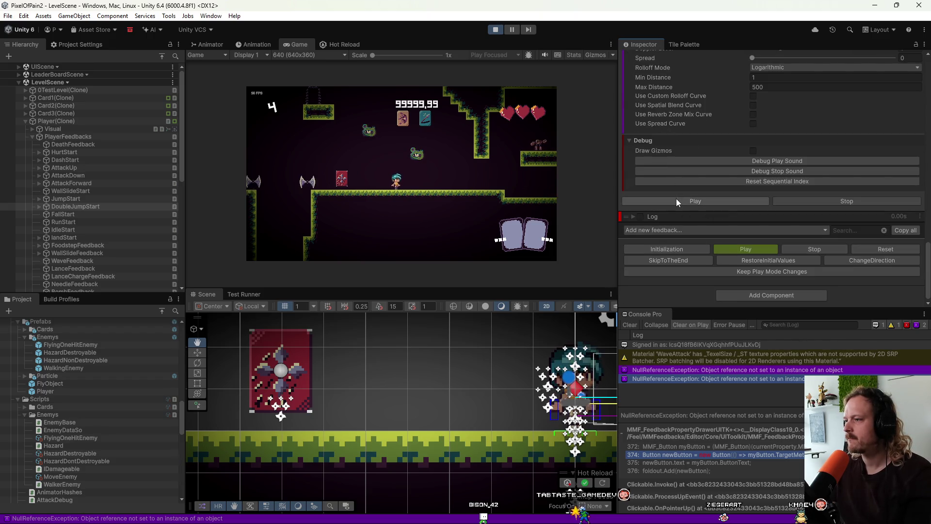
pyautogui.click(678, 199)
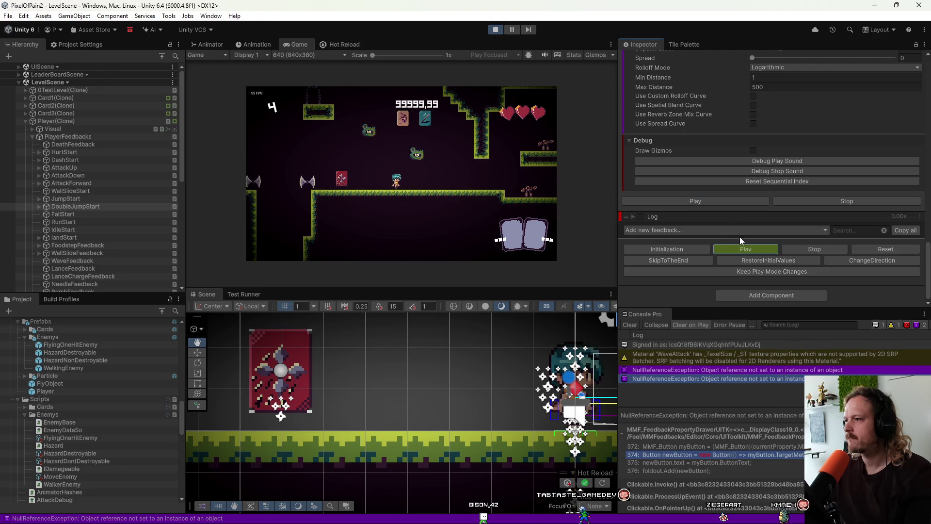
pyautogui.scroll(3, 738, 232)
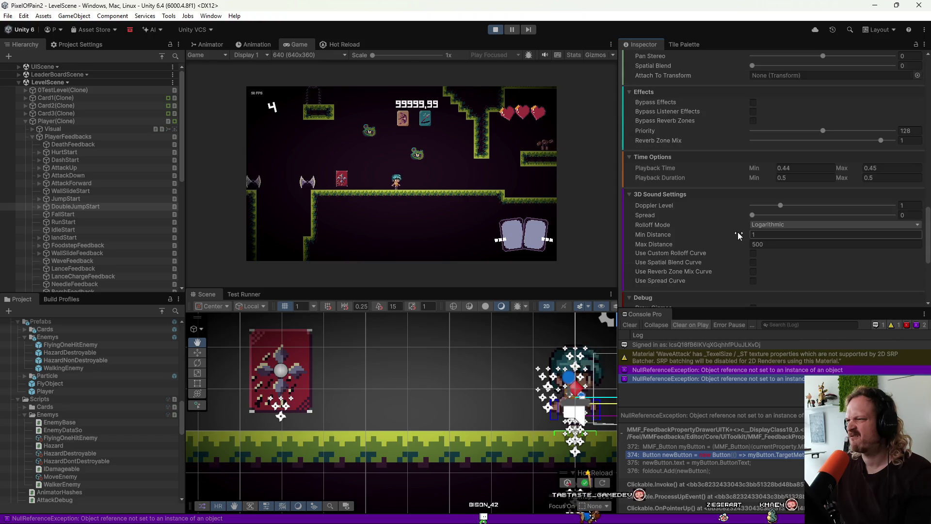
pyautogui.scroll(10, 738, 231)
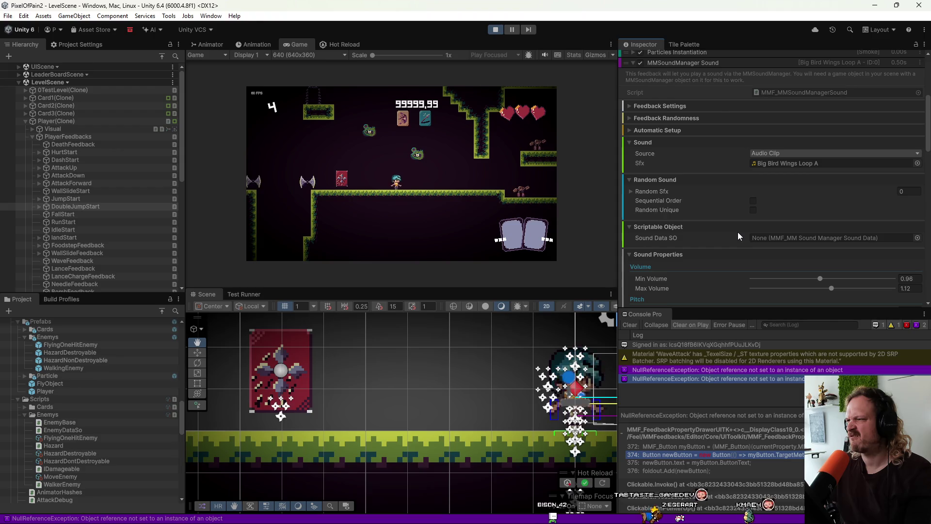
# Step: Review the sound source options, keeping Audio Clip and leaving Sound Data SO unassigned
pyautogui.click(770, 153)
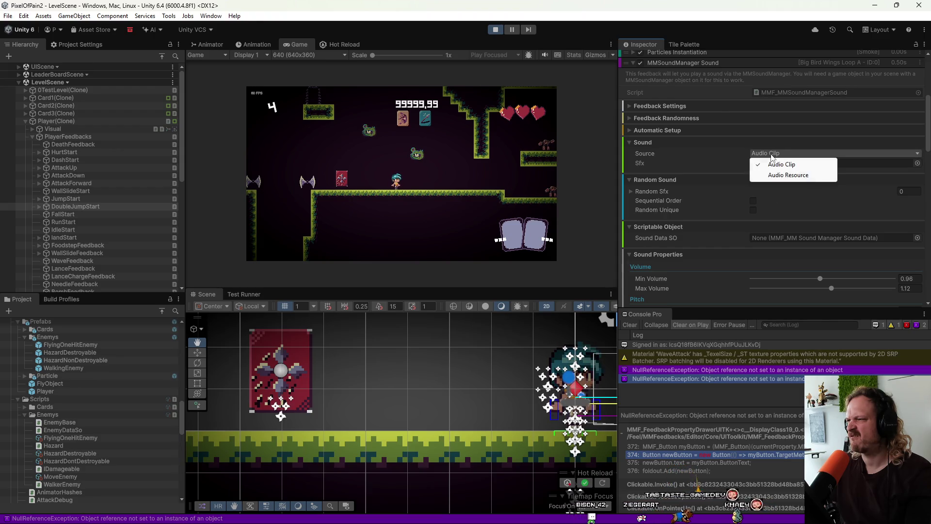
pyautogui.click(719, 157)
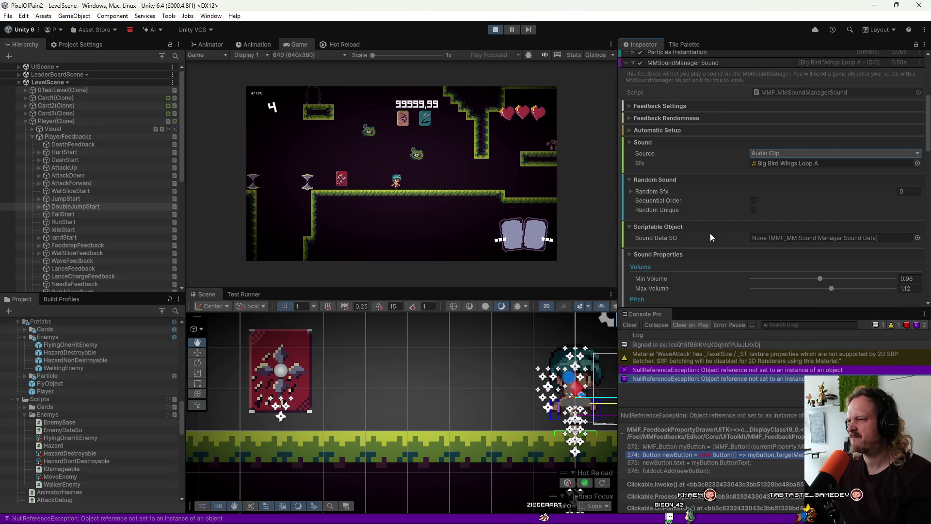
pyautogui.click(784, 237)
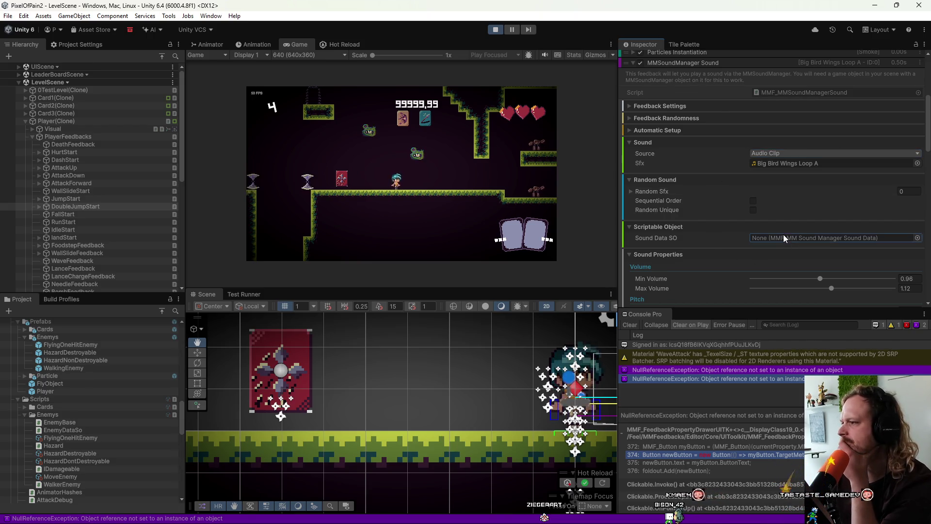
pyautogui.click(917, 239)
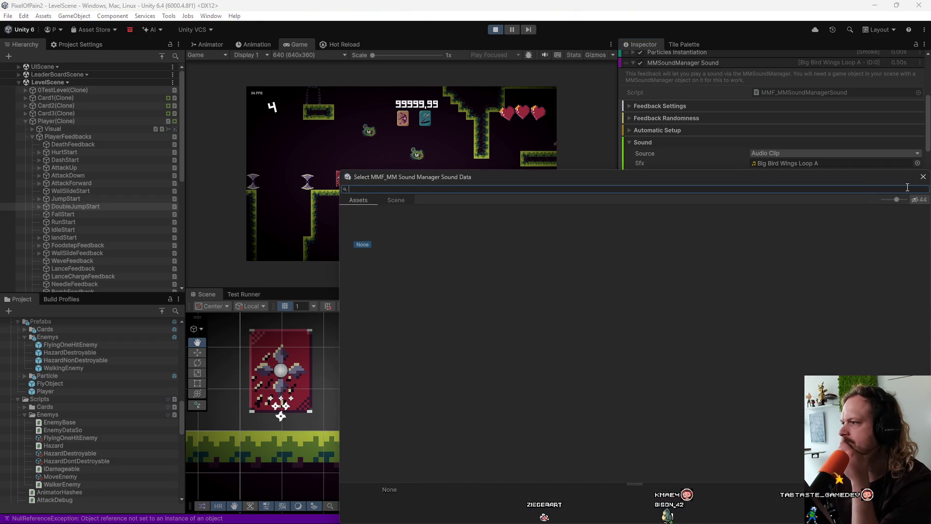
pyautogui.click(924, 177)
pyautogui.click(712, 229)
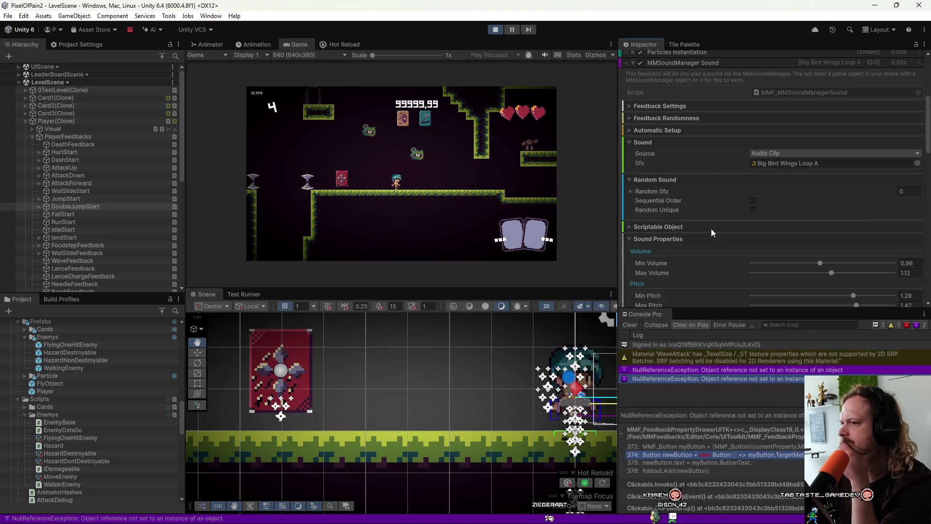
pyautogui.click(709, 228)
# Step: Scroll through the sound feedback settings and play the sound feedback again
pyautogui.scroll(-4, 702, 238)
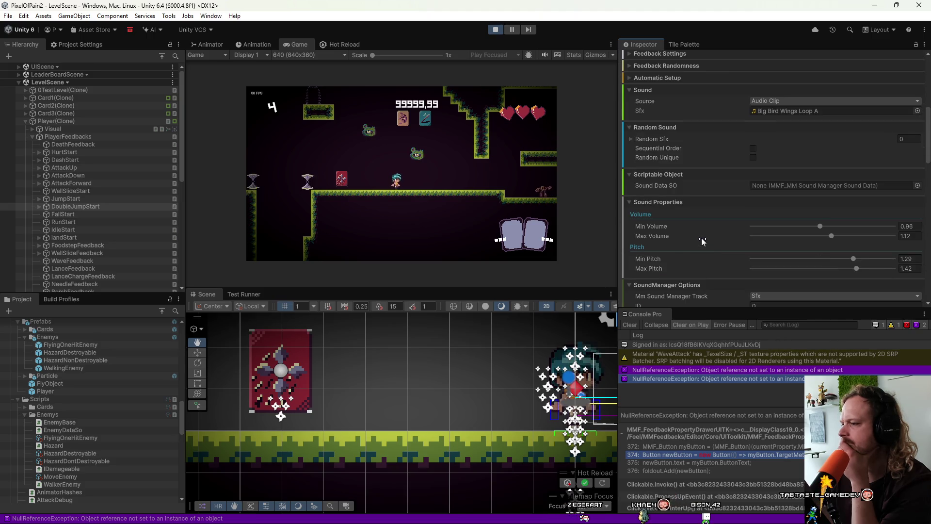
pyautogui.scroll(-3, 701, 240)
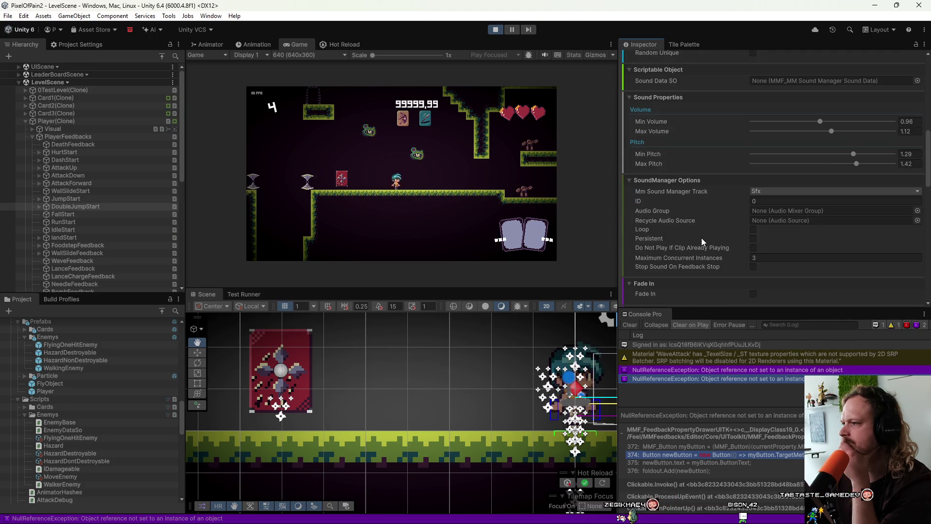
pyautogui.scroll(-10, 701, 238)
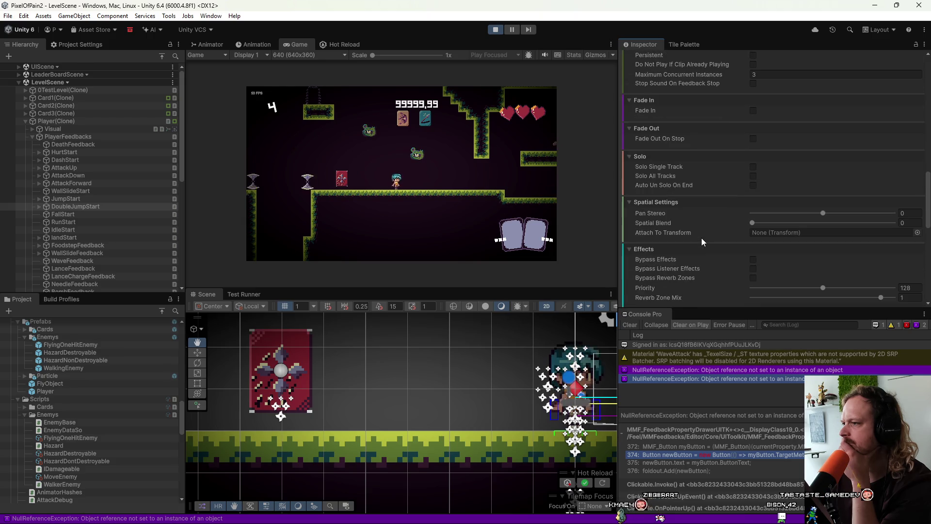
pyautogui.scroll(-6, 701, 238)
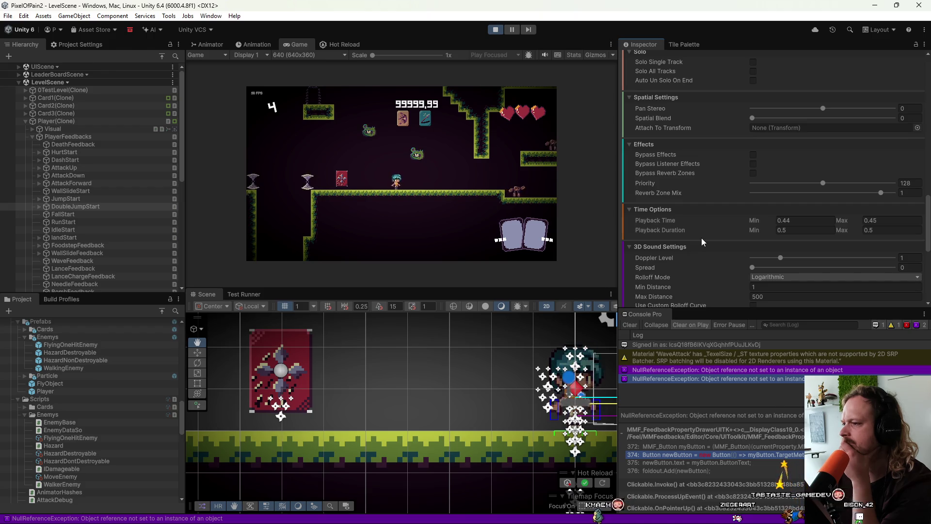
pyautogui.scroll(-5, 701, 238)
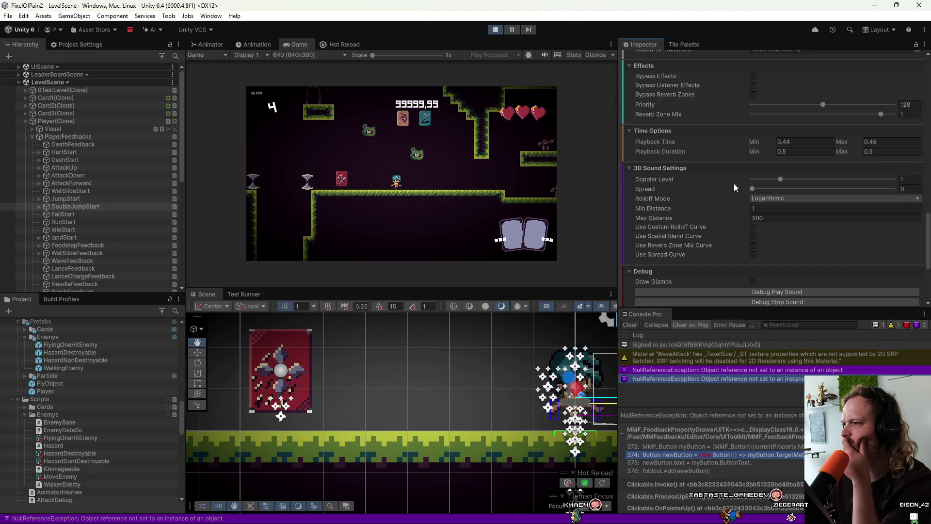
pyautogui.scroll(-6, 703, 205)
pyautogui.click(702, 227)
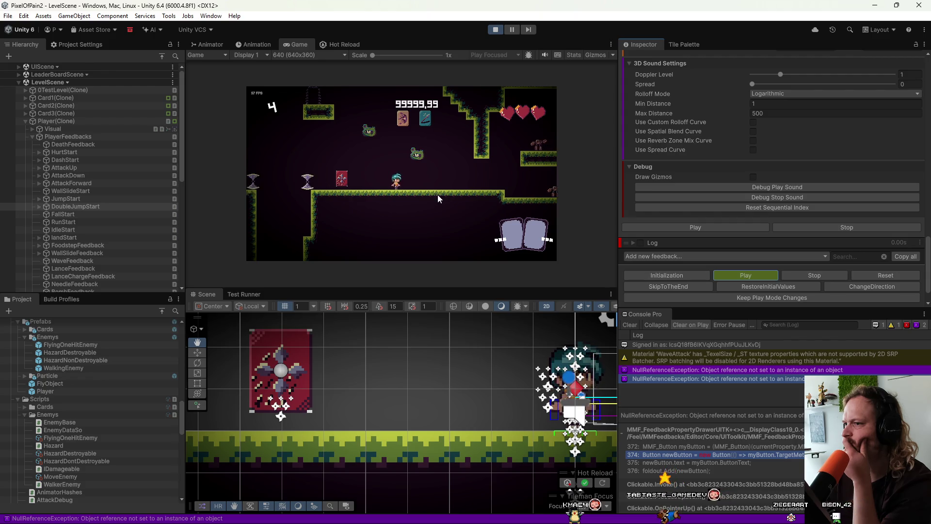
# Step: Frame the player in the Scene view and scroll up to DoubleJumpStart's feedback list
pyautogui.press('f')
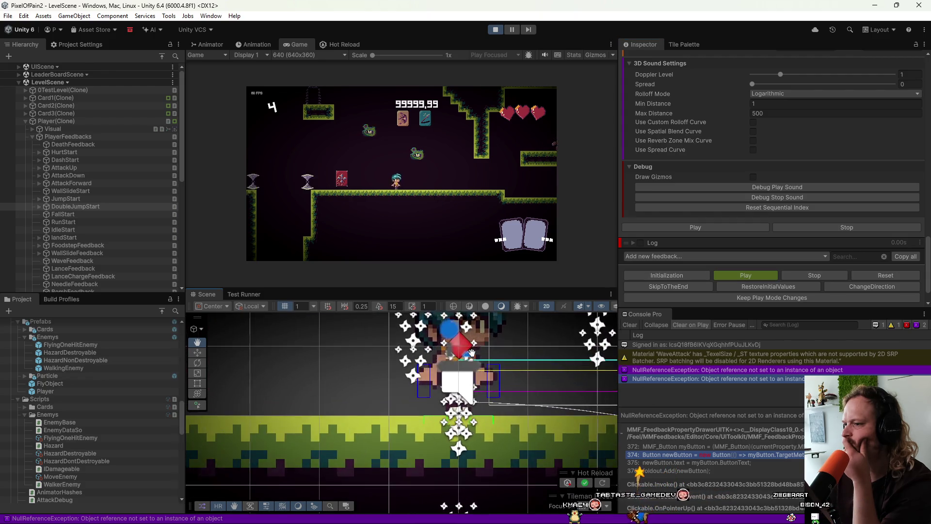
pyautogui.scroll(2, 471, 352)
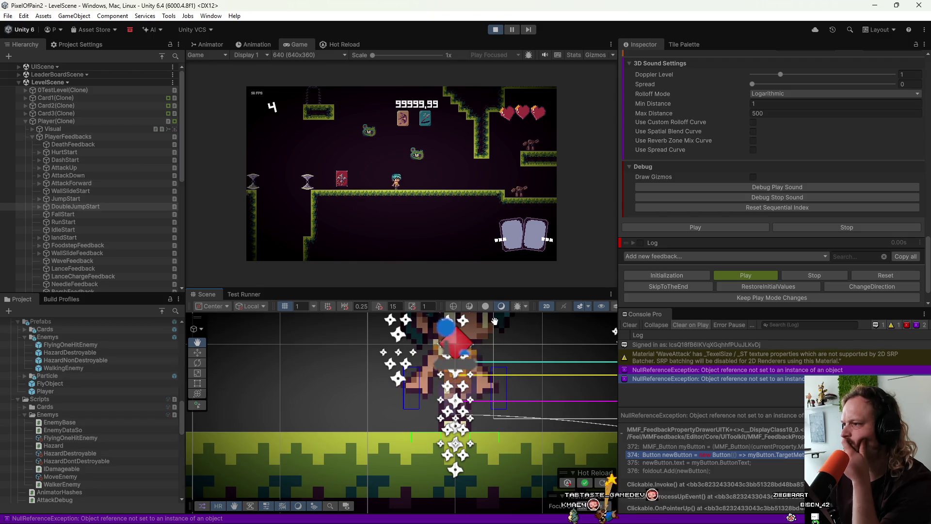
pyautogui.scroll(15, 790, 177)
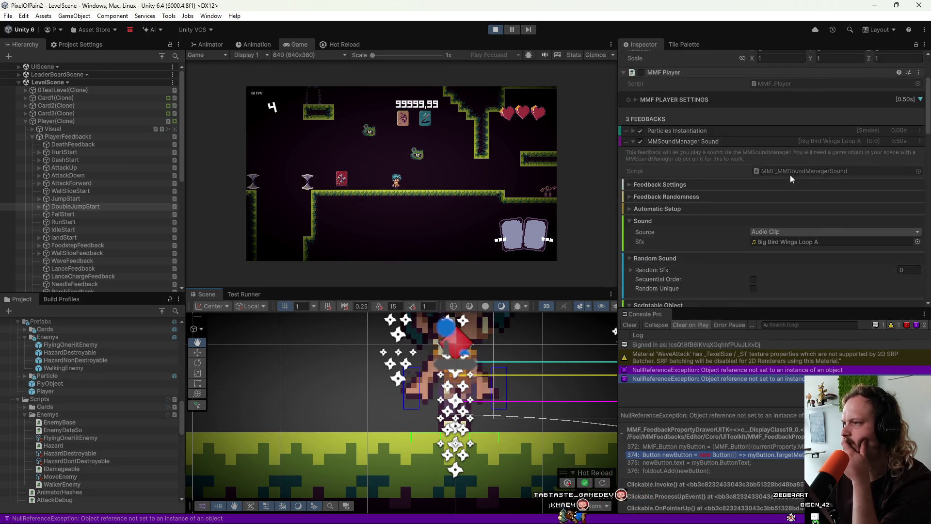
pyautogui.scroll(2, 790, 176)
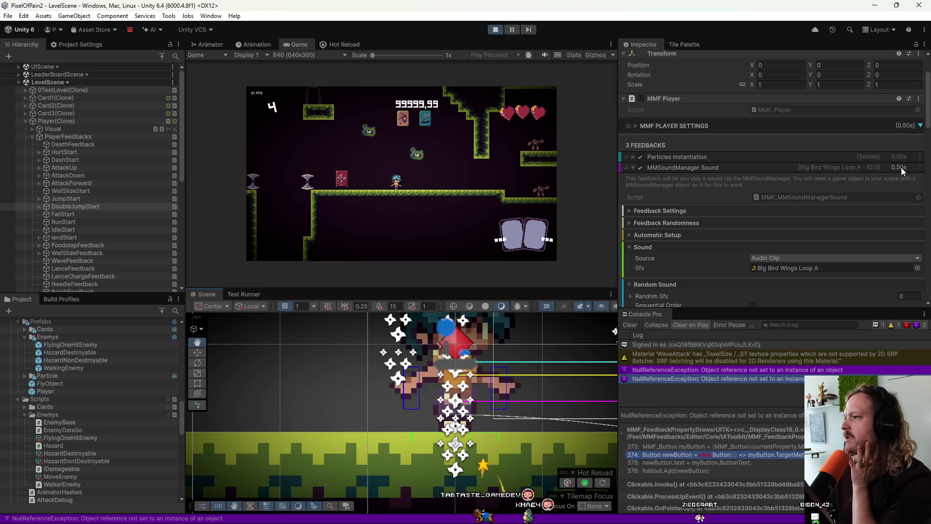
# Step: Re-expand the sound feedback and set its Playback Time minimum and maximum to 0
pyautogui.click(632, 167)
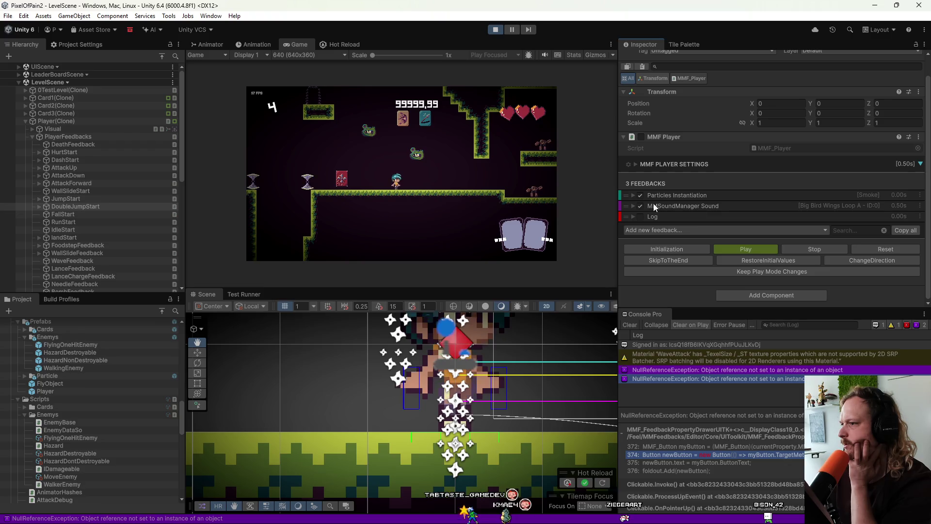
pyautogui.click(630, 206)
pyautogui.click(631, 206)
pyautogui.click(630, 206)
pyautogui.scroll(-10, 709, 228)
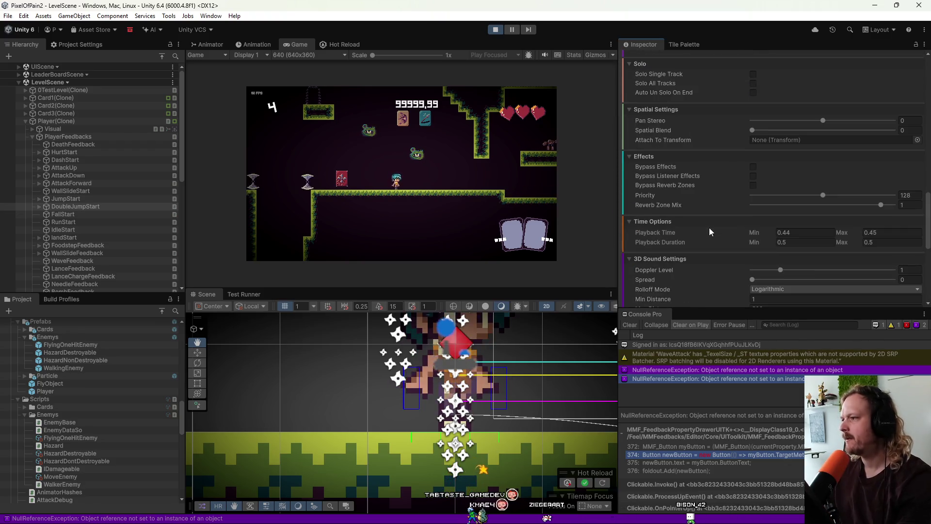
pyautogui.scroll(-4, 709, 228)
pyautogui.click(805, 128)
pyautogui.write('0')
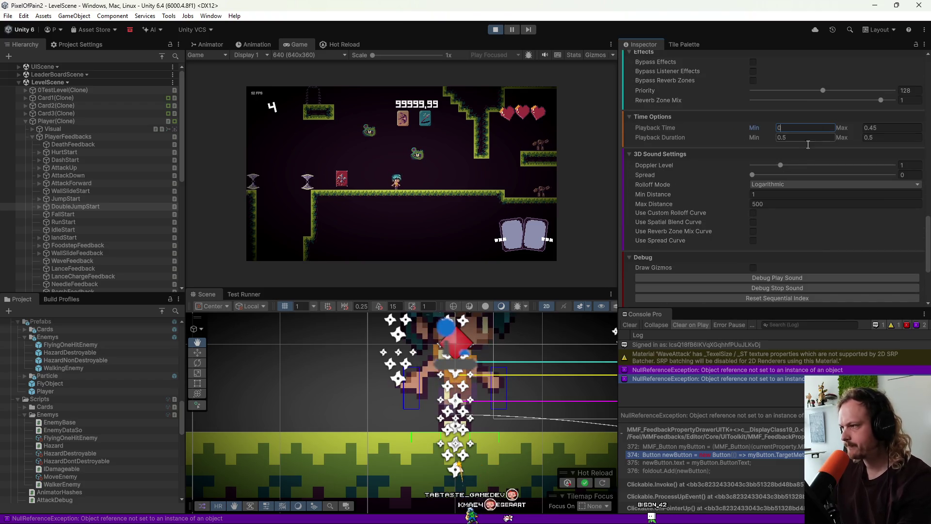
pyautogui.click(887, 125)
pyautogui.scroll(-3, 679, 262)
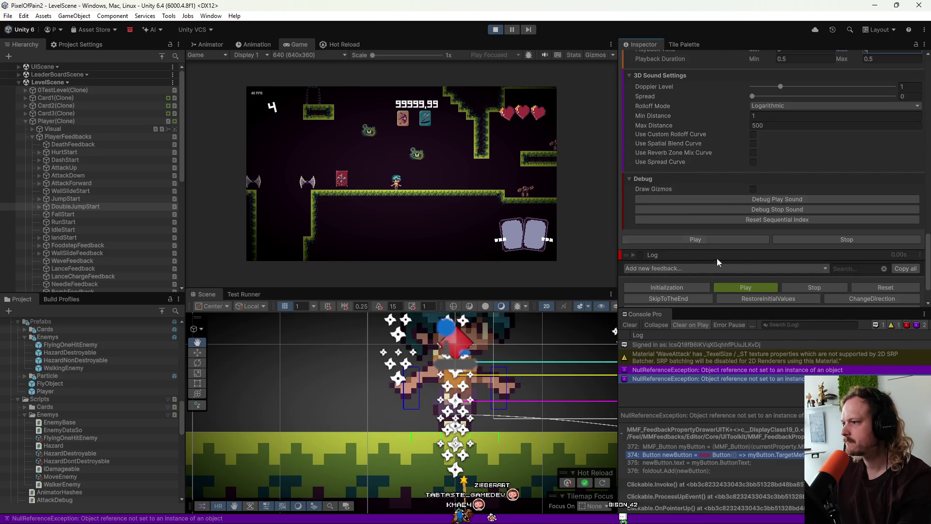
pyautogui.scroll(2, 717, 187)
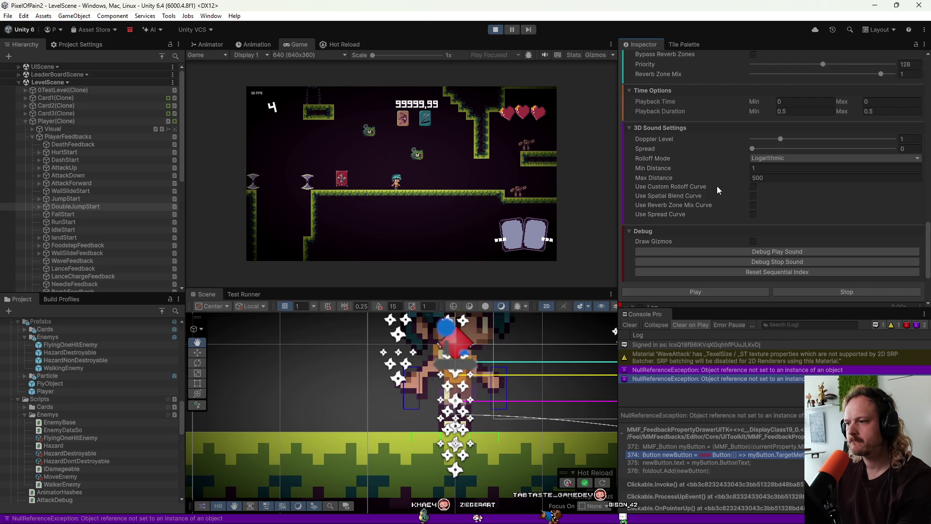
# Step: Set Playback Duration to 0 for both bounds, then preview the sound and feedback sequence
pyautogui.click(781, 110)
pyautogui.write('0')
pyautogui.click(907, 110)
pyautogui.write('0')
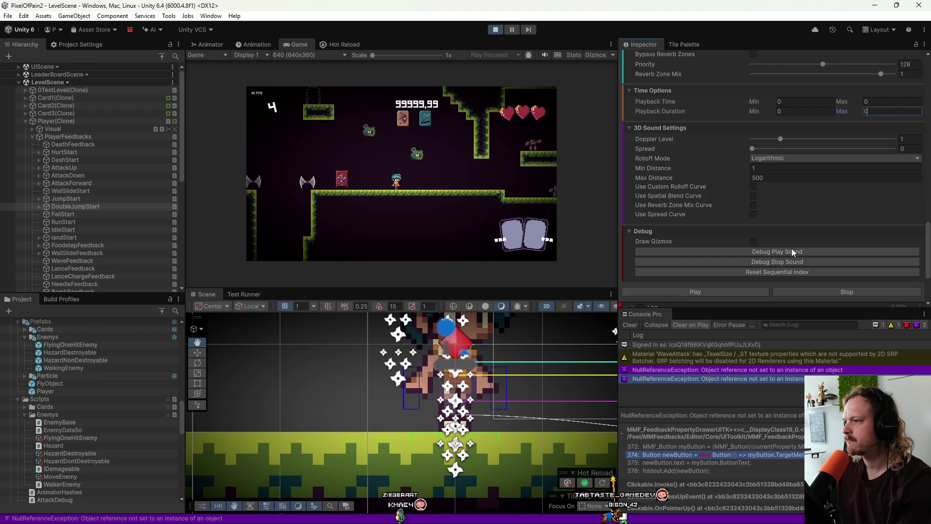
pyautogui.click(791, 249)
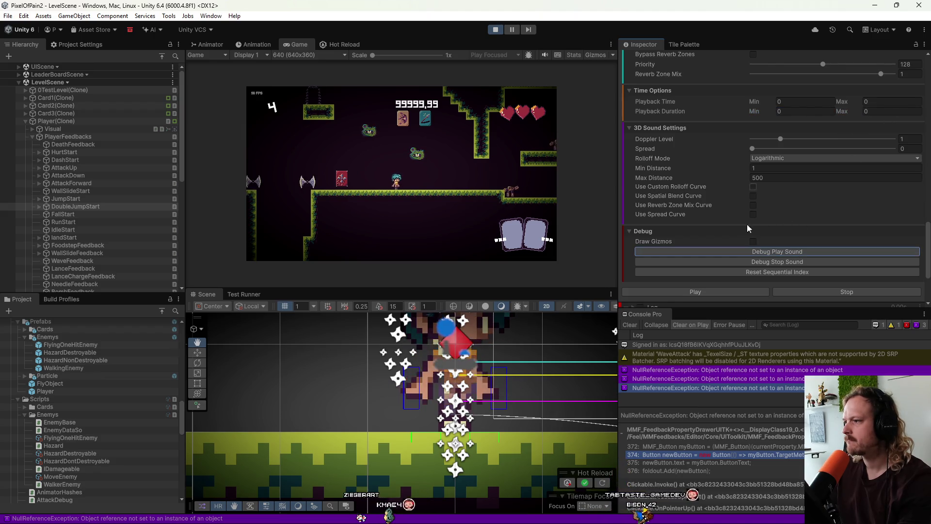
pyautogui.scroll(-2, 700, 258)
pyautogui.click(699, 266)
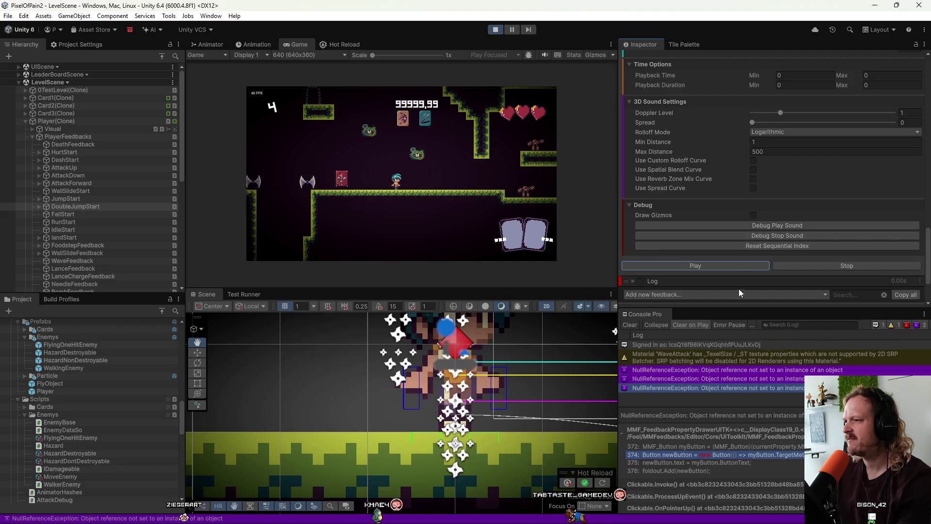
# Step: Change Playback Duration minimum and maximum to 0.1 and play the feedbacks to hear it
pyautogui.scroll(3, 720, 179)
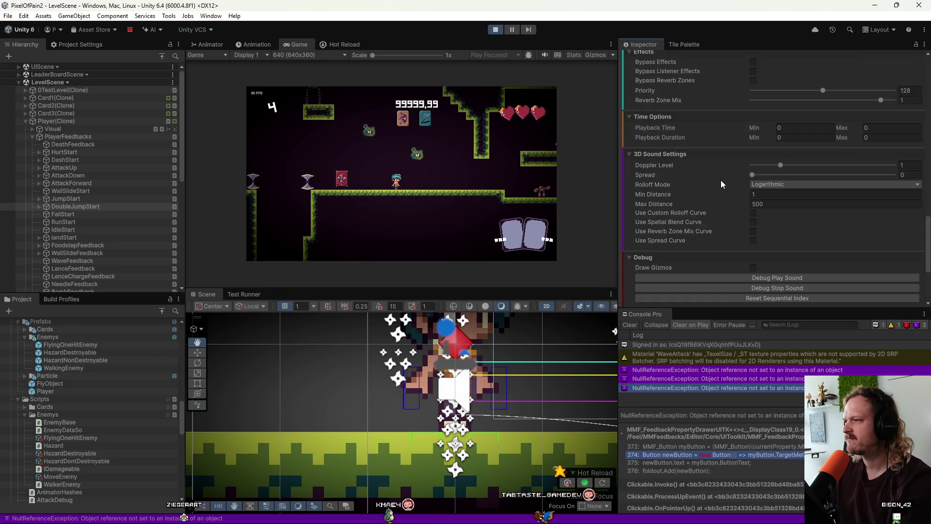
pyautogui.click(793, 139)
pyautogui.write('0.1')
pyautogui.press('Tab')
pyautogui.write('0.1')
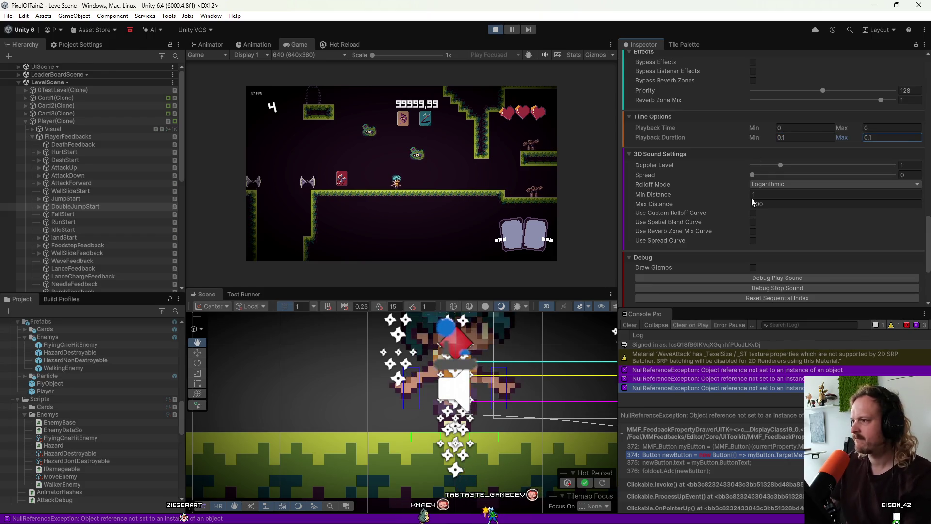
pyautogui.scroll(-4, 706, 231)
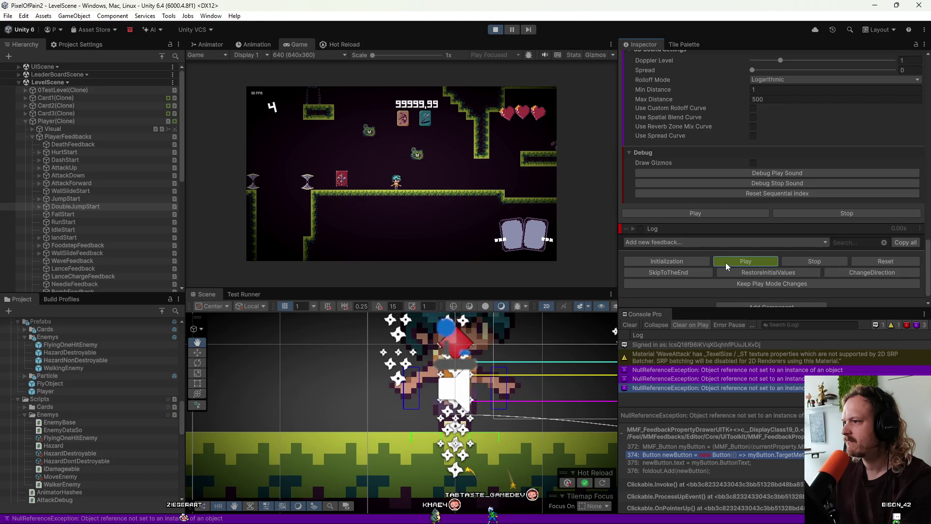
pyautogui.scroll(5, 656, 156)
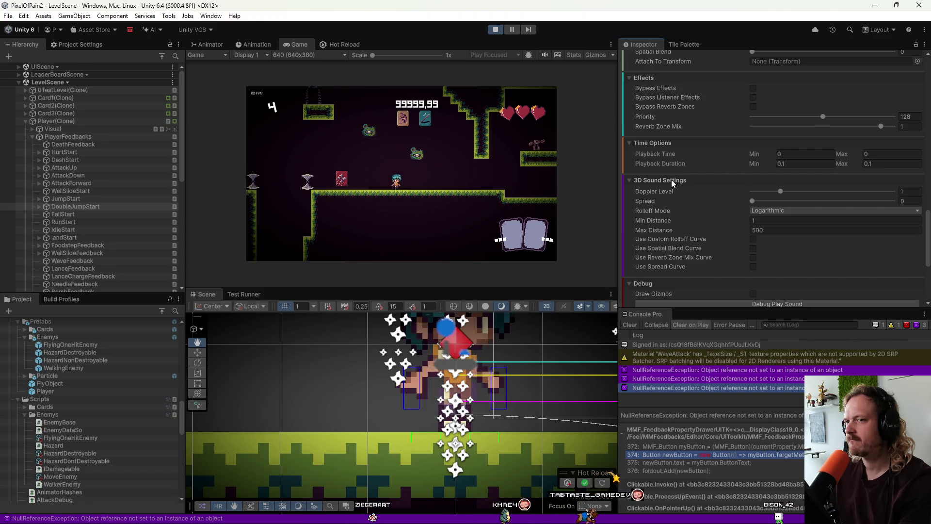
pyautogui.scroll(3, 671, 179)
pyautogui.scroll(10, 672, 180)
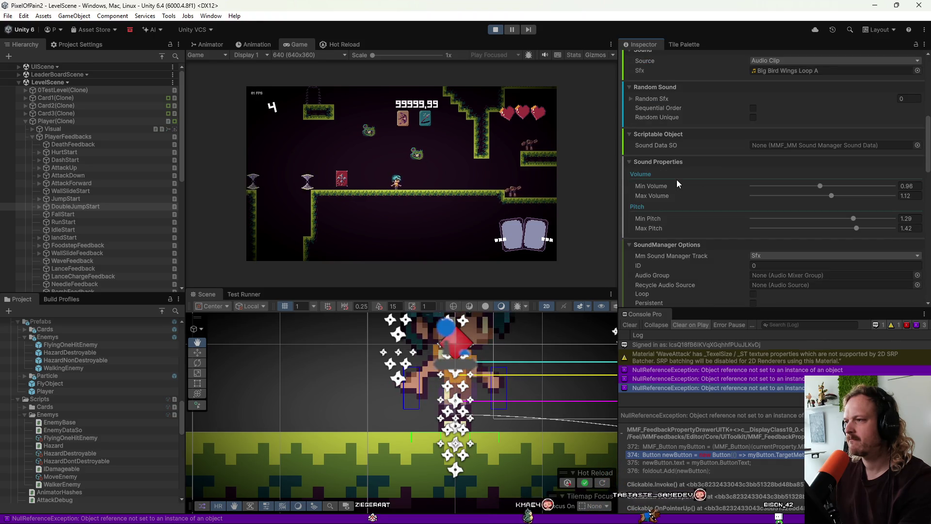
pyautogui.scroll(5, 676, 179)
pyautogui.scroll(-15, 676, 179)
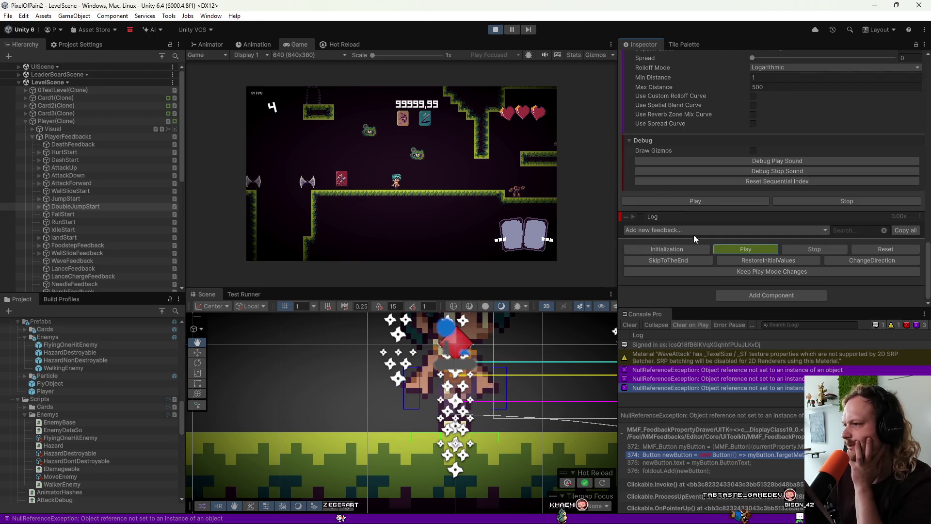
pyautogui.click(744, 250)
pyautogui.scroll(5, 674, 170)
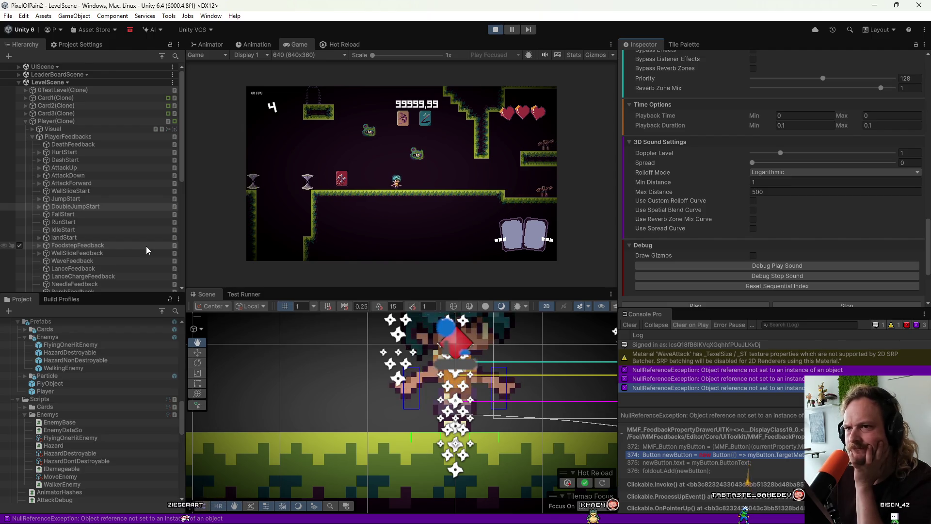
# Step: Select the HurtStart feedbacks and play them repeatedly for comparison
pyautogui.click(57, 152)
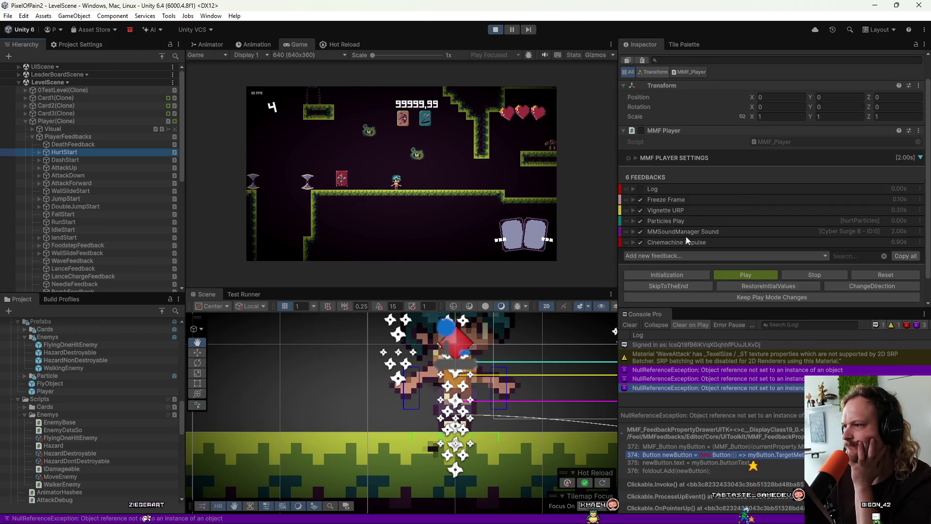
pyautogui.click(734, 274)
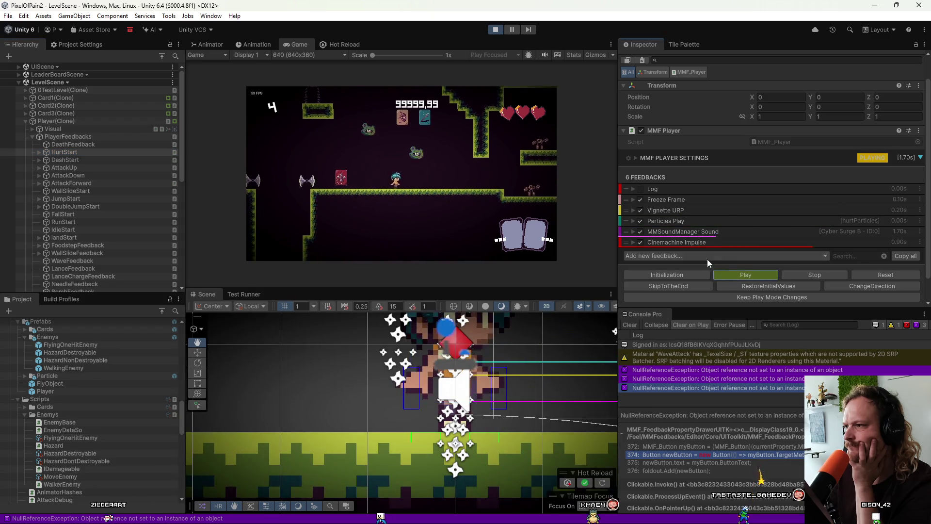
pyautogui.click(732, 274)
pyautogui.click(732, 275)
pyautogui.click(731, 274)
pyautogui.click(732, 275)
pyautogui.click(731, 274)
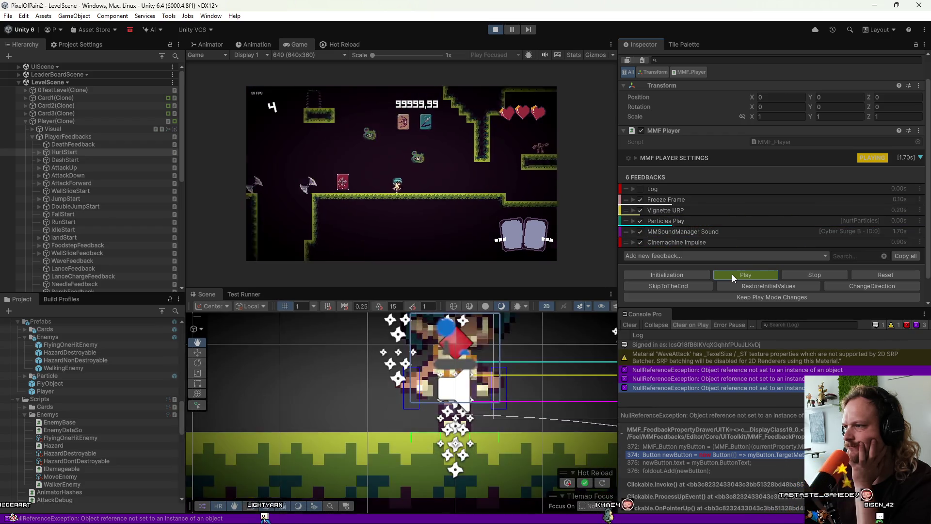
pyautogui.click(732, 274)
pyautogui.click(732, 275)
pyautogui.click(732, 274)
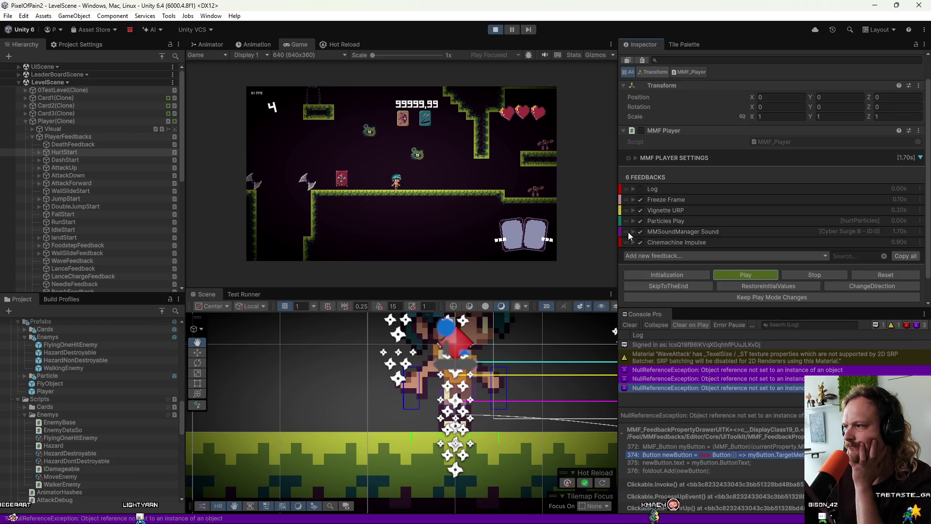
# Step: Expand the hurt sound feedback and confirm its 0.1 playback duration
pyautogui.click(633, 231)
pyautogui.scroll(-10, 707, 214)
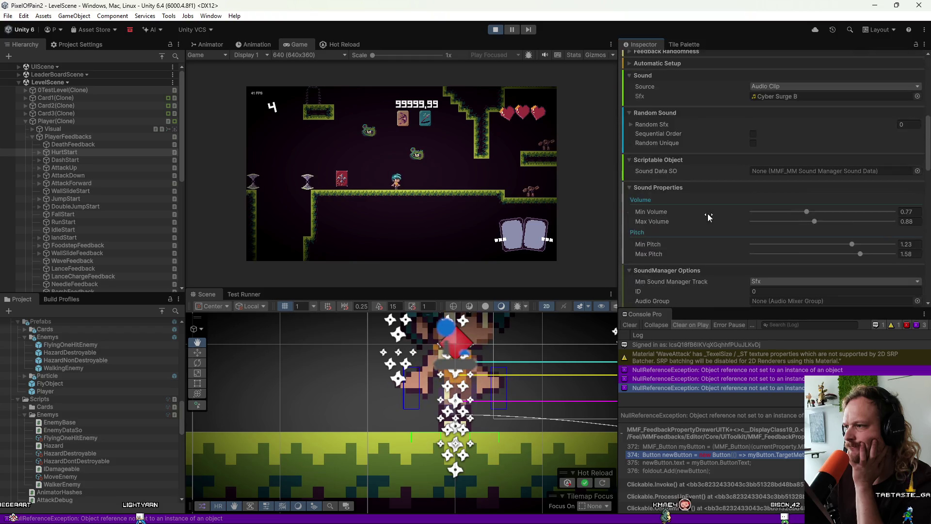
pyautogui.scroll(-3, 708, 213)
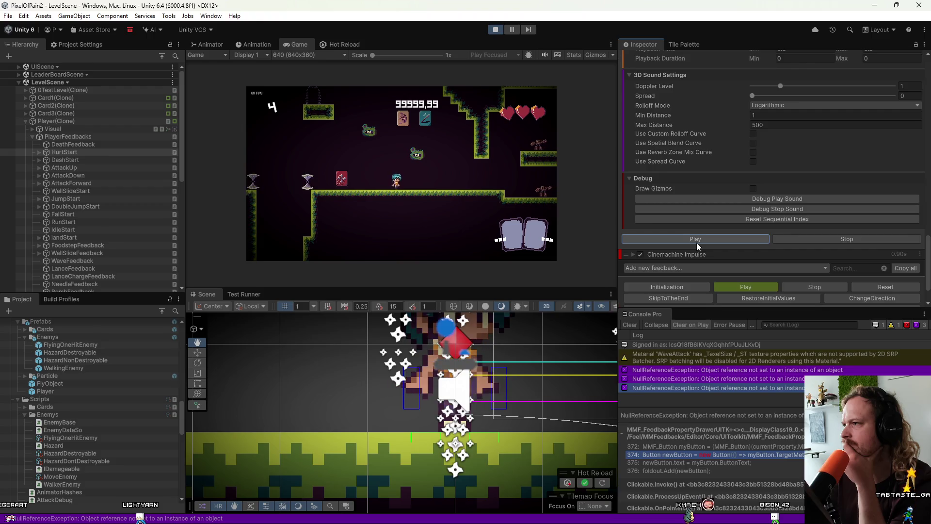
pyautogui.scroll(3, 696, 242)
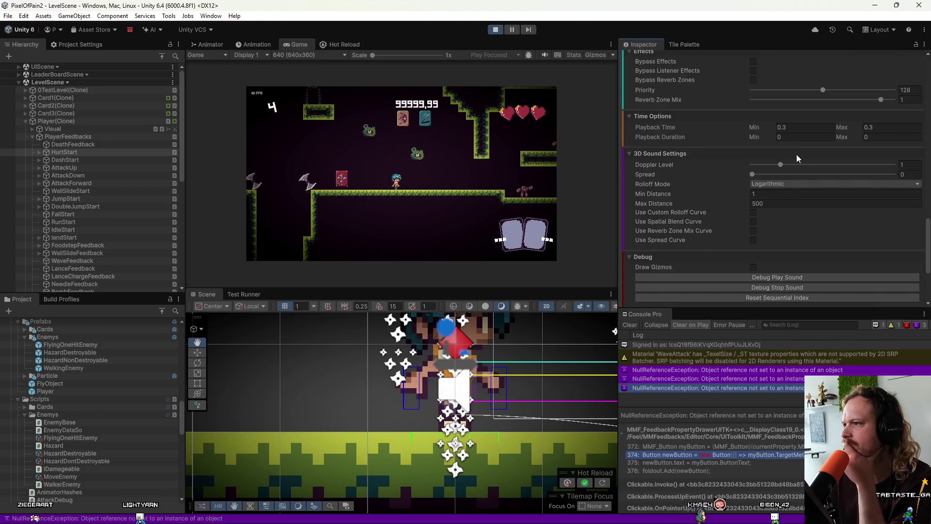
pyautogui.click(796, 138)
pyautogui.write('.1')
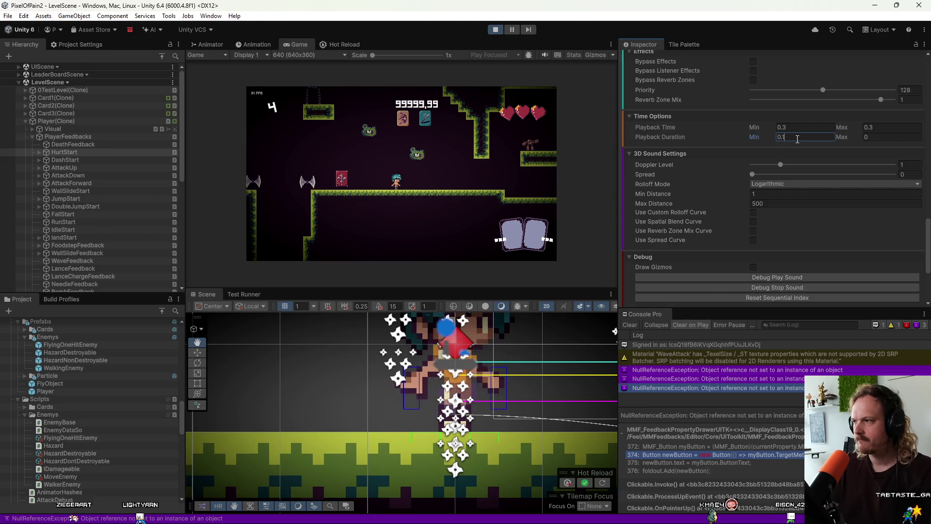
pyautogui.press('Return')
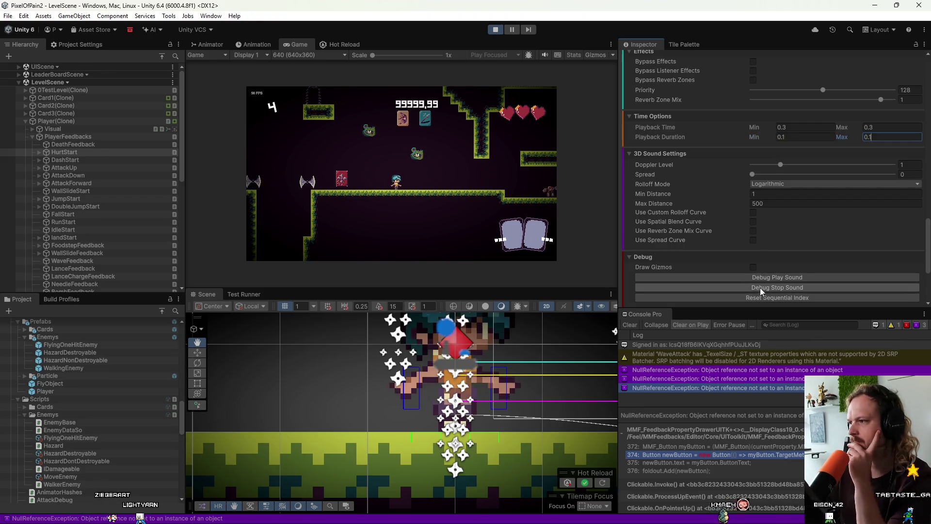
# Step: Set Playback Time minimum and maximum to 0, then preview and play the sound
pyautogui.scroll(-1, 759, 287)
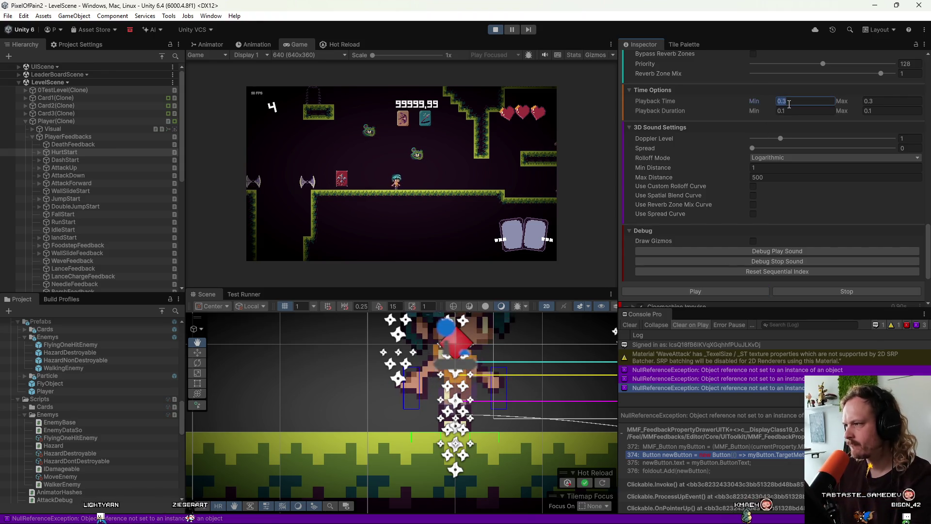
pyautogui.write('0')
pyautogui.press('Tab')
pyautogui.write('0')
pyautogui.click(804, 251)
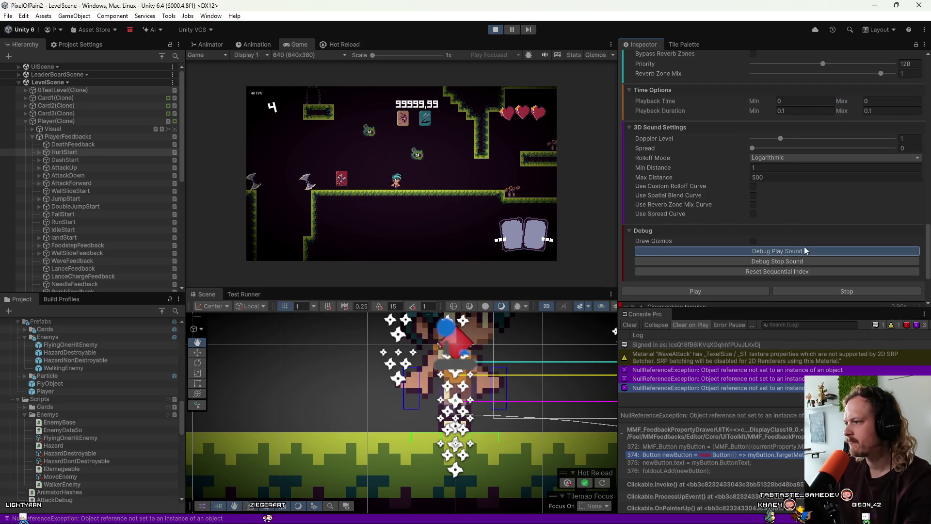
pyautogui.click(740, 292)
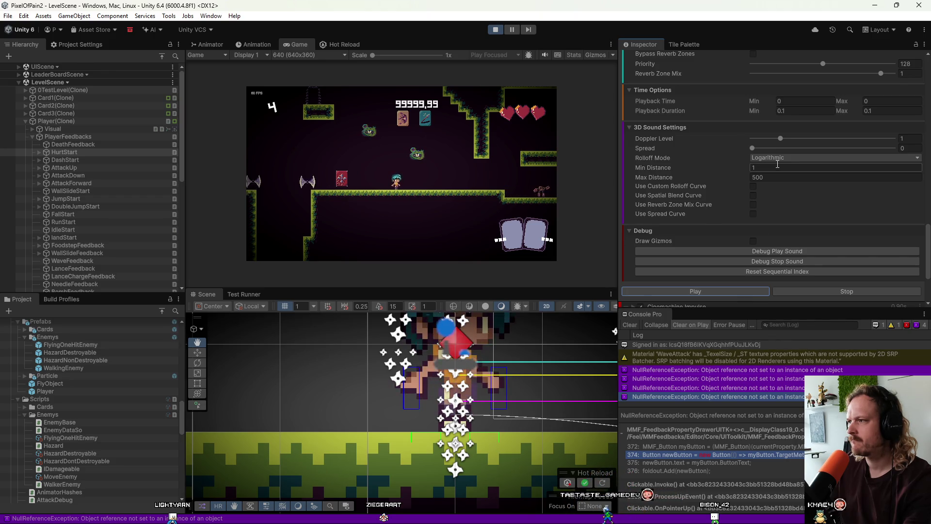
# Step: Exit Play mode, clear the console, and set MMSoundManager prefab's Audio Source Pool Size to 15
pyautogui.hotkey('ctrl', 'p')
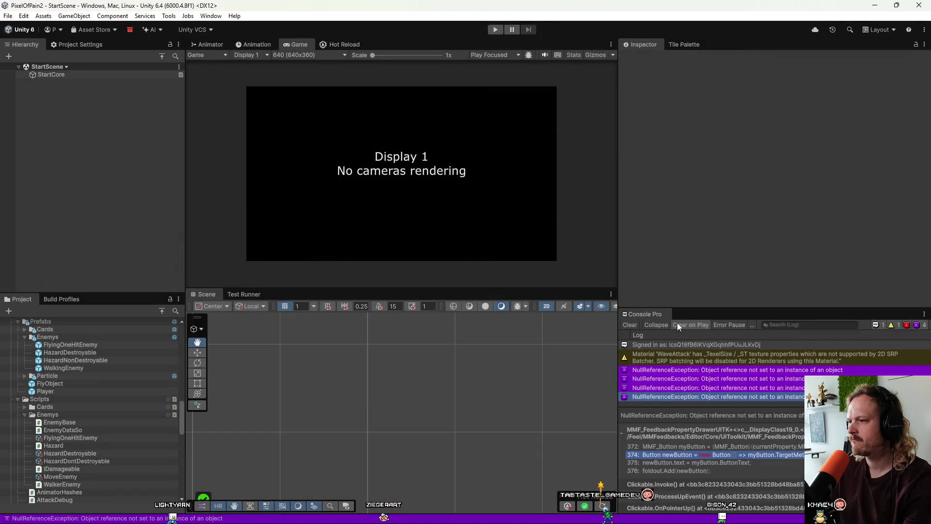
pyautogui.click(629, 324)
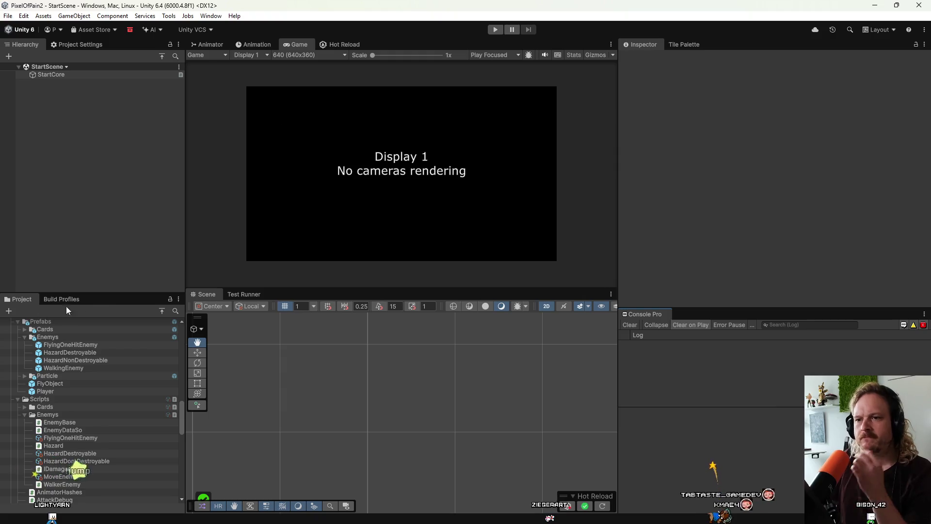
pyautogui.scroll(10, 61, 346)
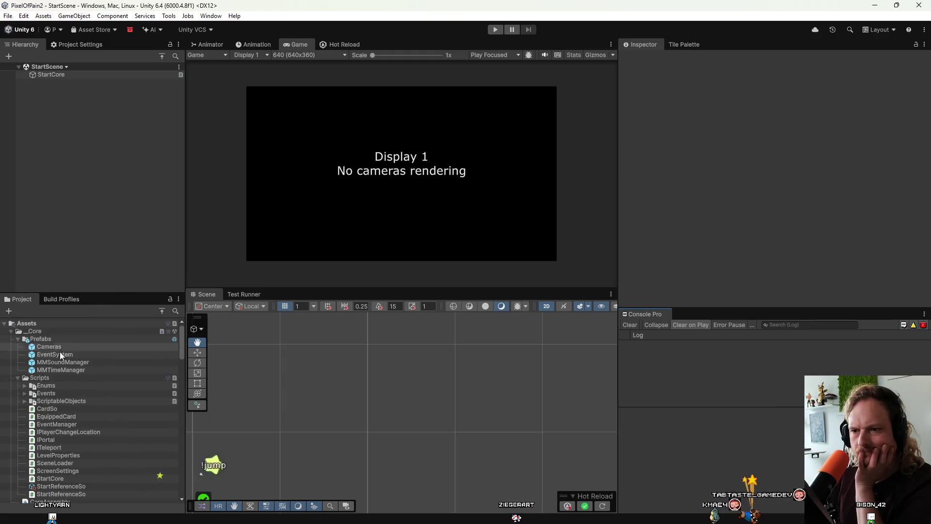
pyautogui.doubleClick(58, 362)
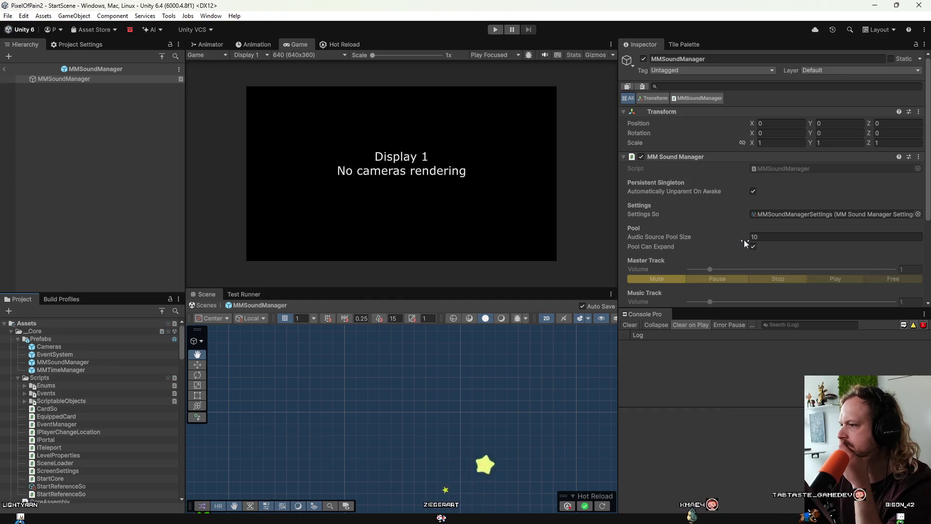
pyautogui.click(758, 237)
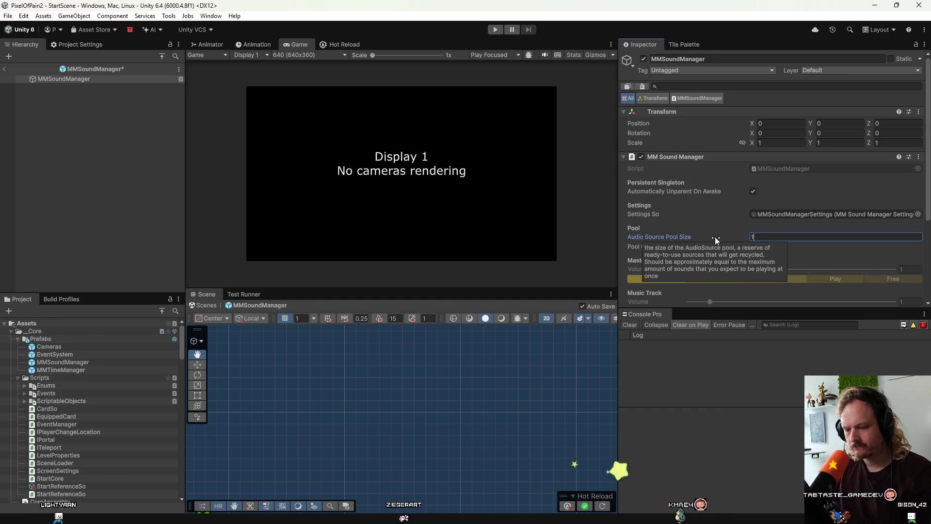
pyautogui.write('15')
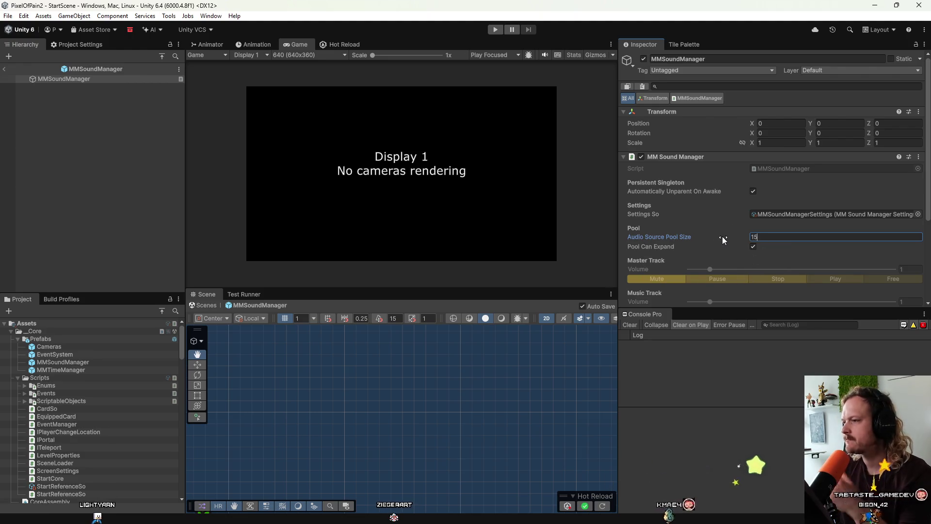
pyautogui.scroll(-6, 722, 237)
pyautogui.scroll(4, 723, 238)
pyautogui.scroll(2, 722, 238)
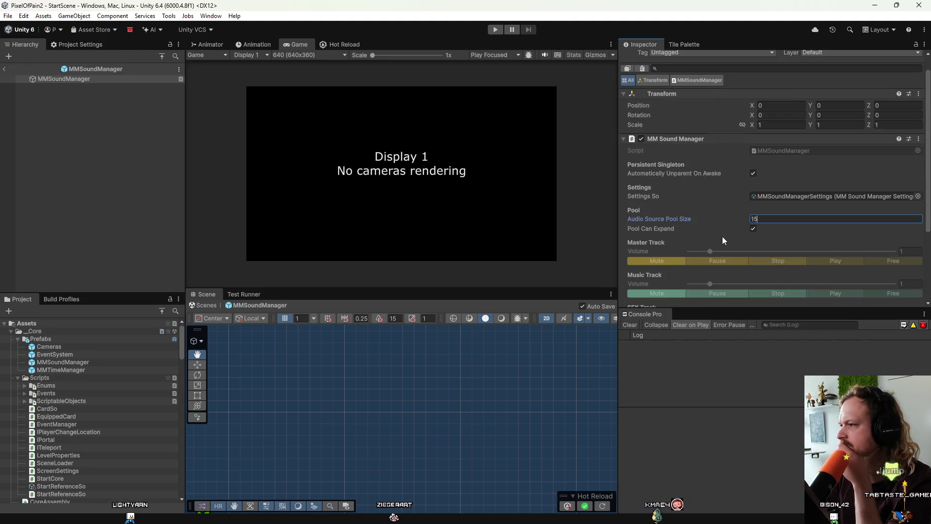
pyautogui.click(786, 199)
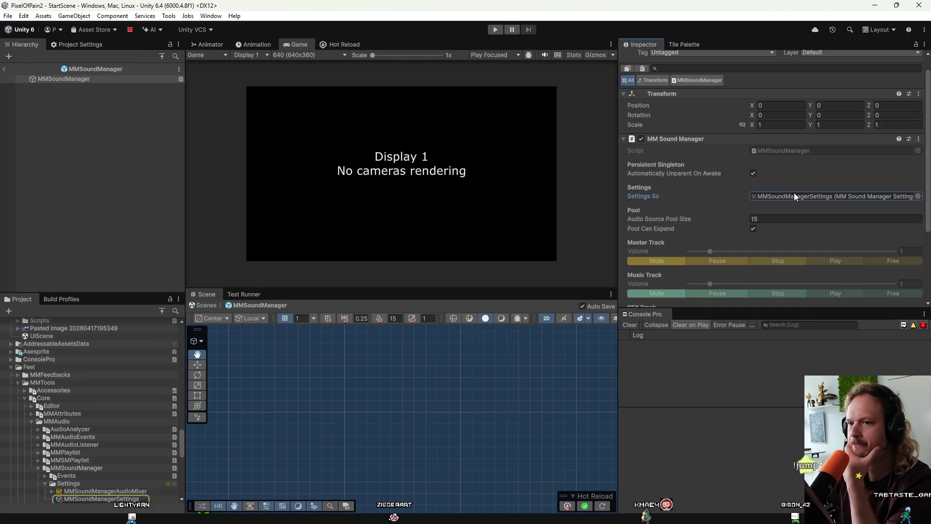
# Step: Select MMSoundManagerSettings and expand its mixer settings: Music Volume 0.2, others 1, Auto Save off
pyautogui.click(108, 411)
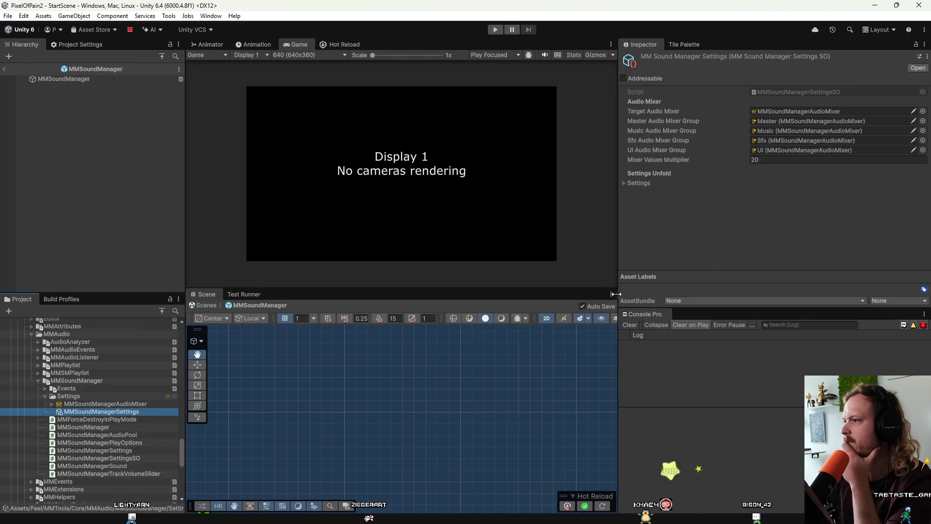
pyautogui.click(644, 184)
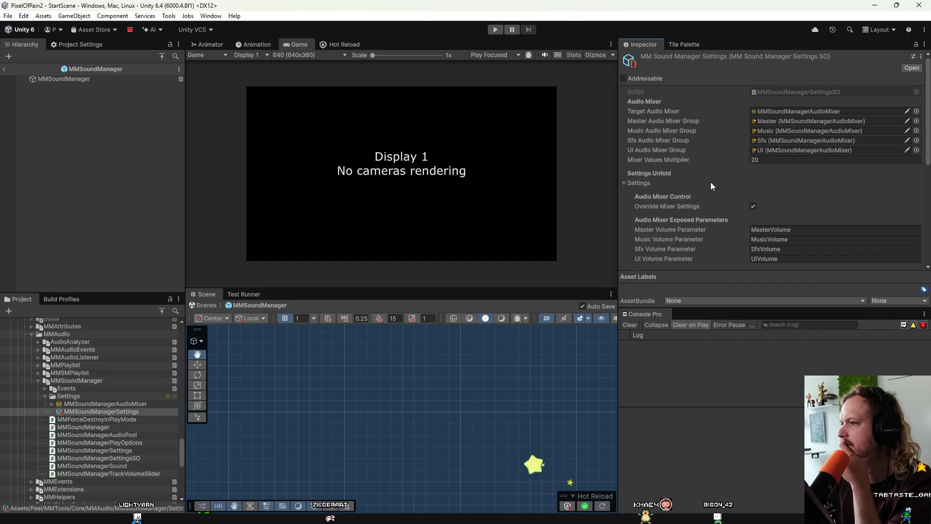
pyautogui.scroll(-4, 698, 226)
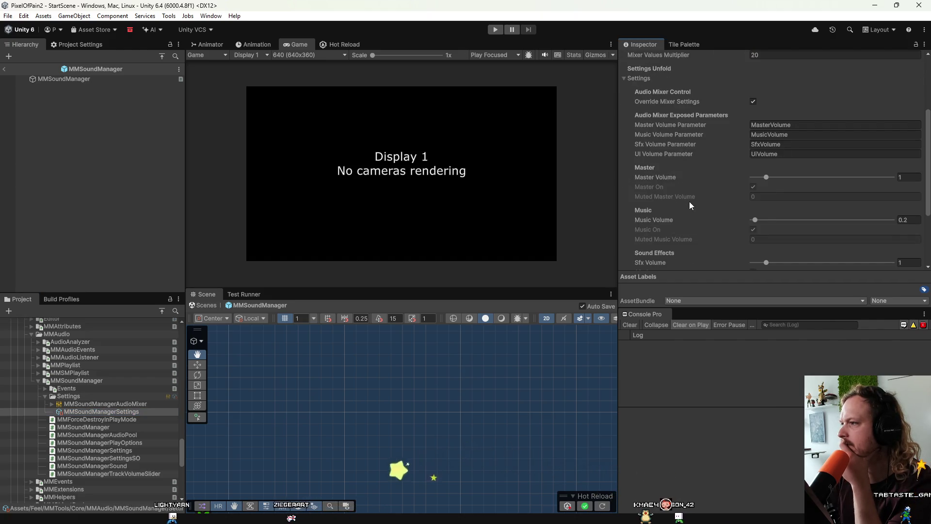
pyautogui.scroll(1, 689, 202)
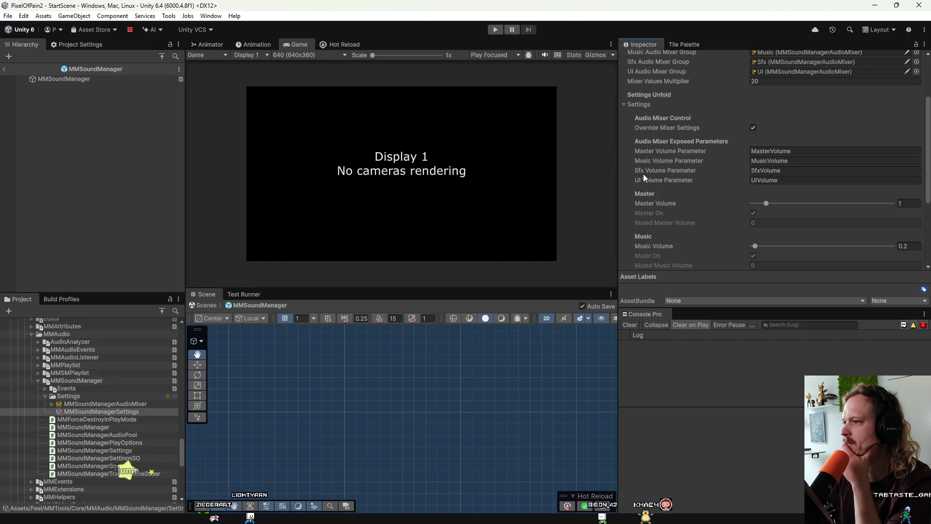
pyautogui.scroll(-1, 642, 173)
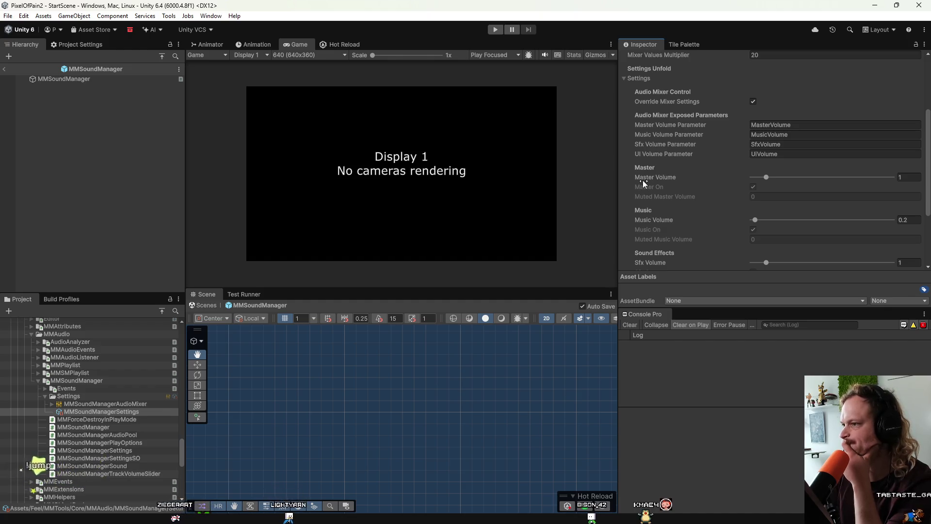
pyautogui.scroll(-4, 702, 210)
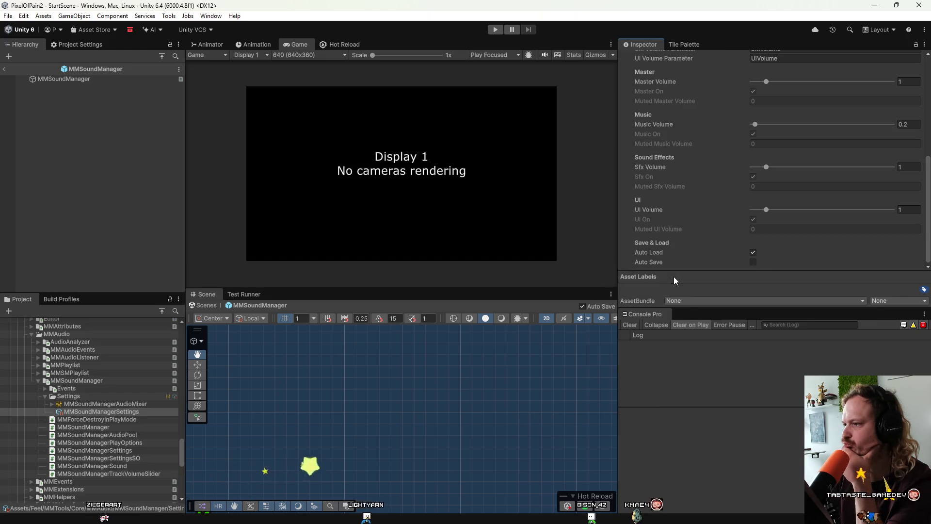
pyautogui.moveTo(651, 251)
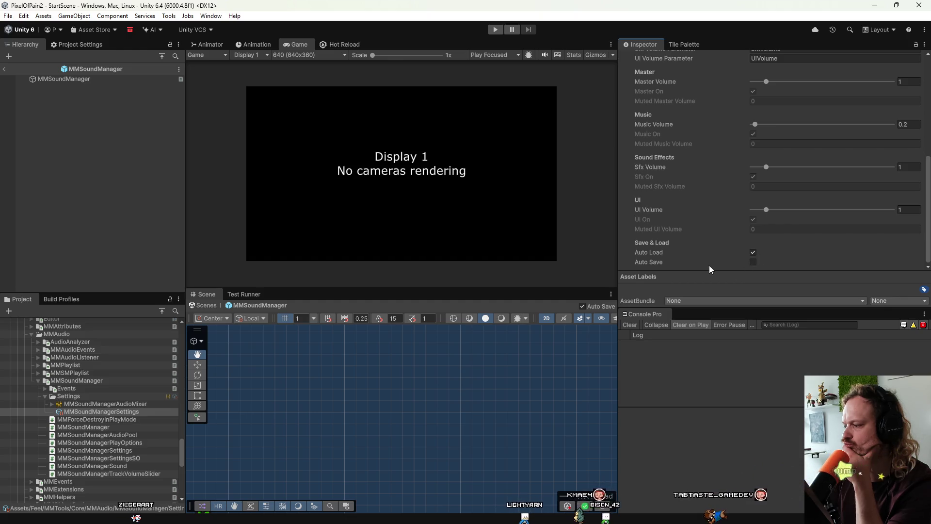
pyautogui.moveTo(709, 266)
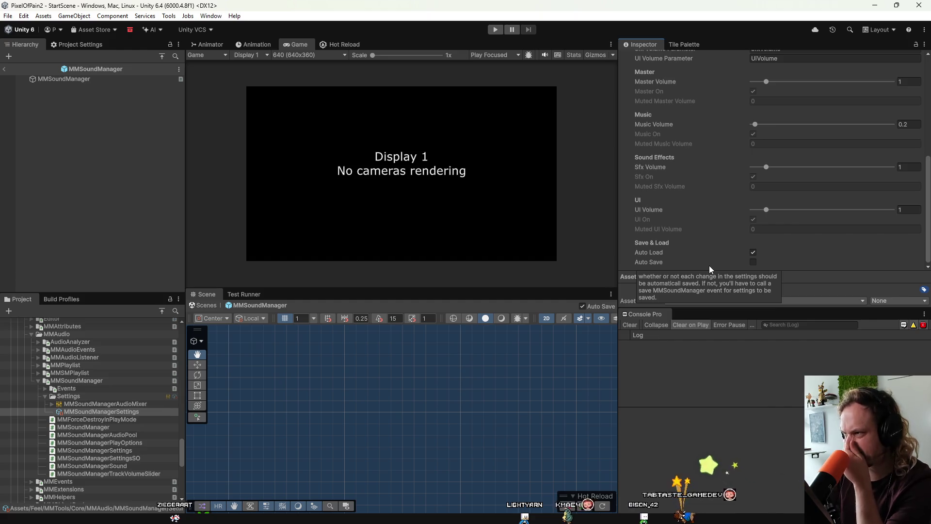
pyautogui.scroll(6, 696, 249)
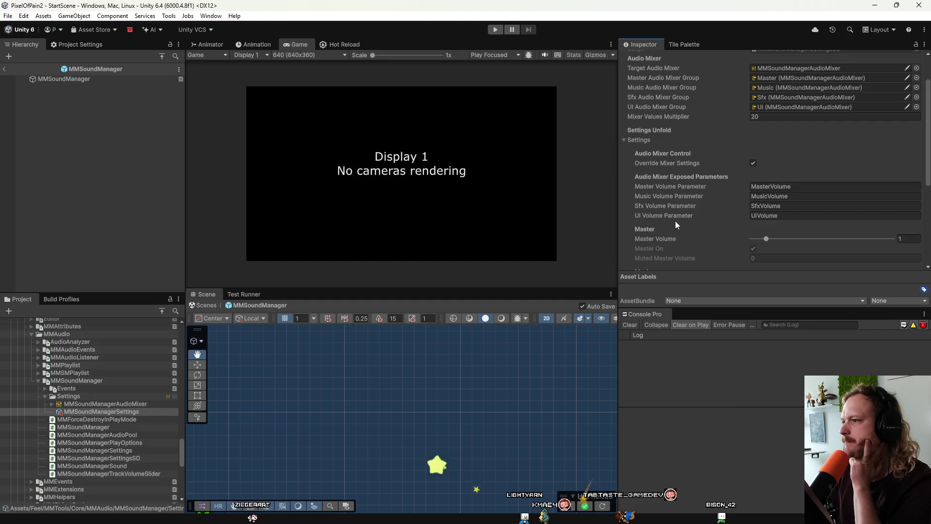
pyautogui.scroll(-6, 676, 224)
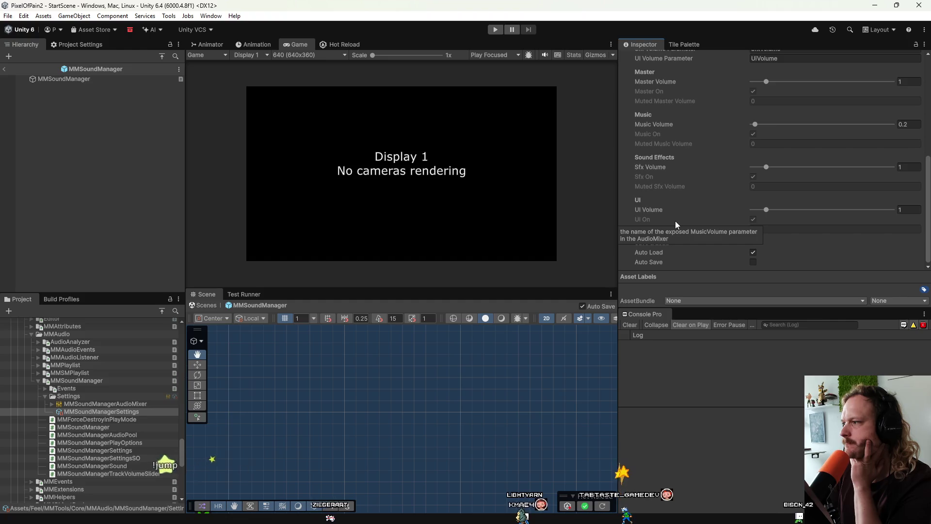
pyautogui.scroll(3, 676, 222)
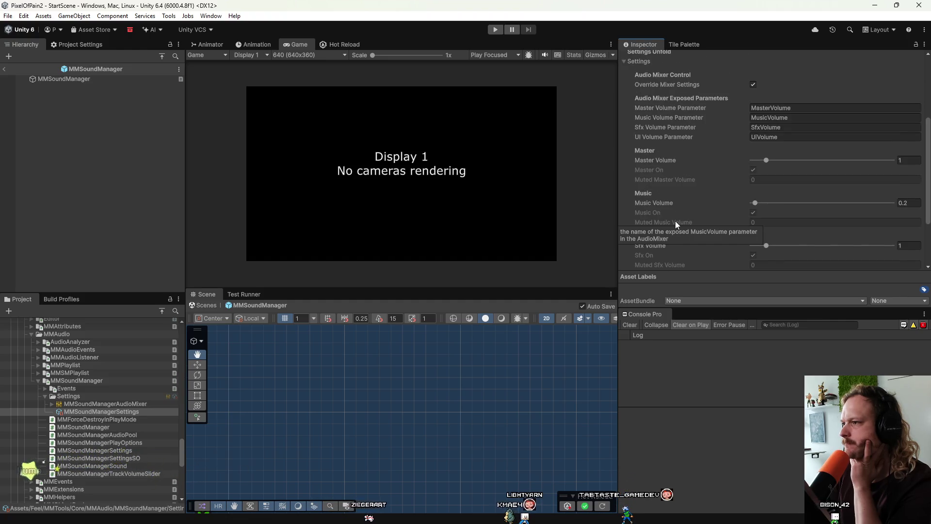
pyautogui.scroll(-3, 675, 221)
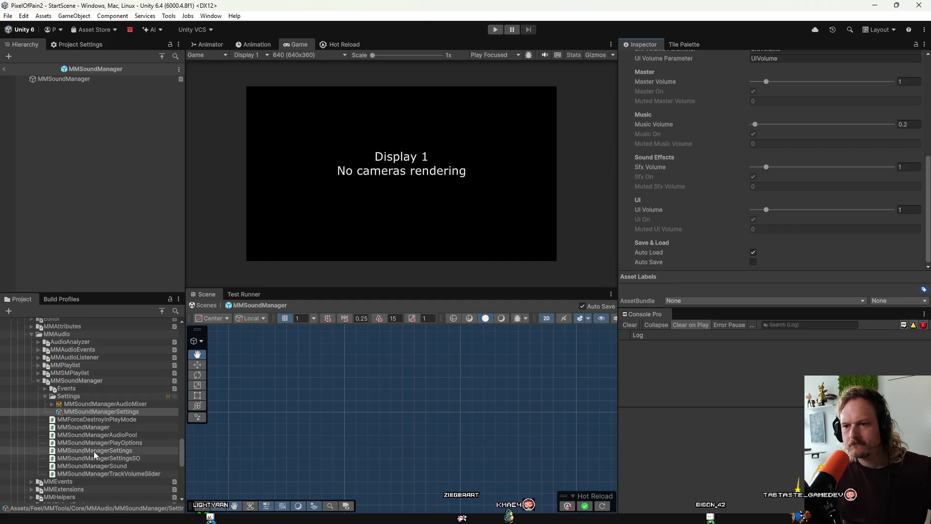
# Step: Browse the AudioPool, PlayOptions and Settings scripts, then select MMSoundManager and fold its component
pyautogui.click(139, 435)
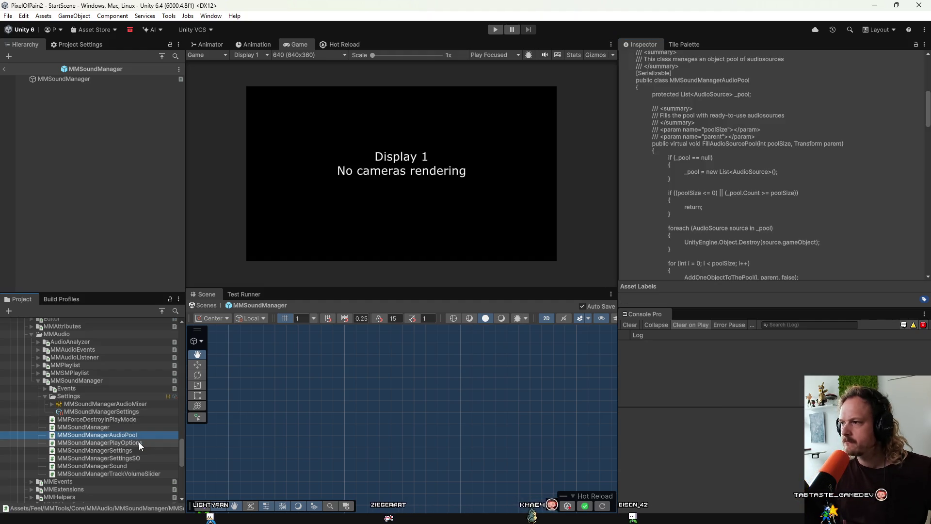
pyautogui.click(138, 441)
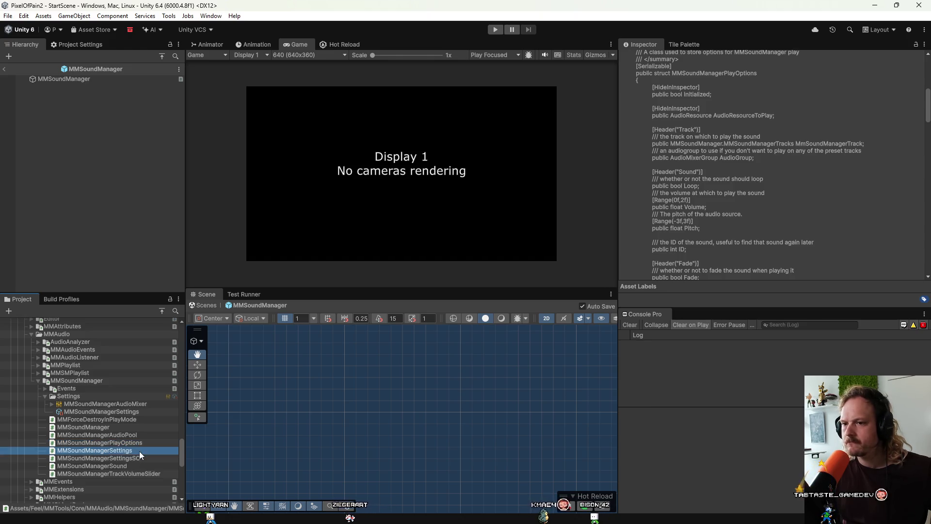
pyautogui.click(138, 451)
pyautogui.click(147, 445)
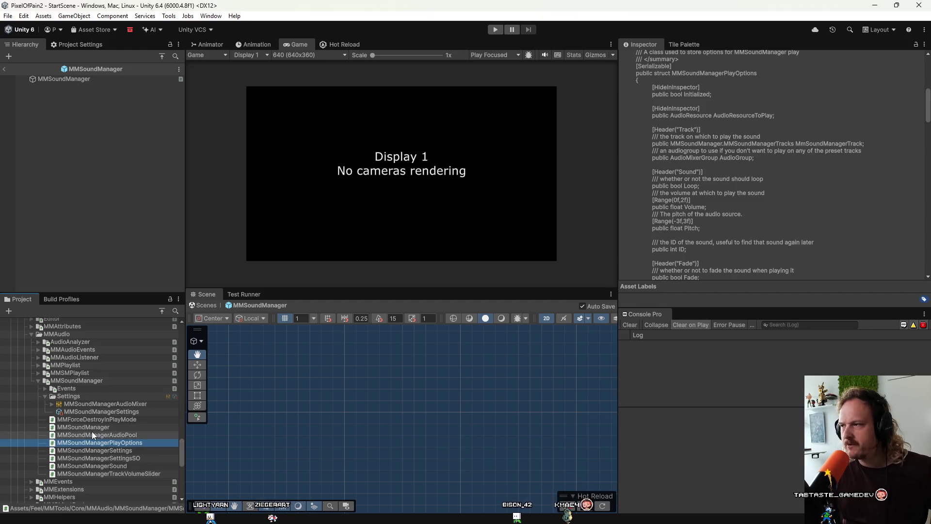
pyautogui.scroll(5, 736, 185)
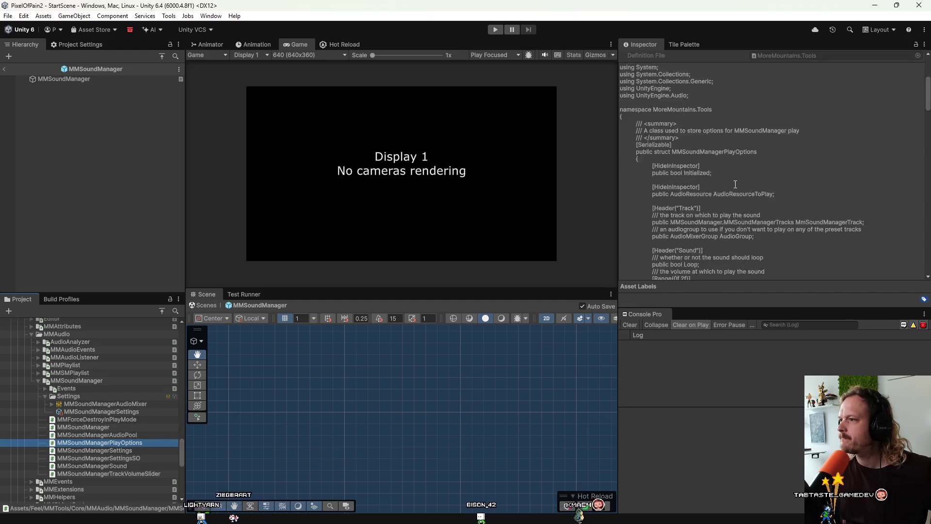
pyautogui.scroll(1, 735, 184)
pyautogui.scroll(-1, 735, 184)
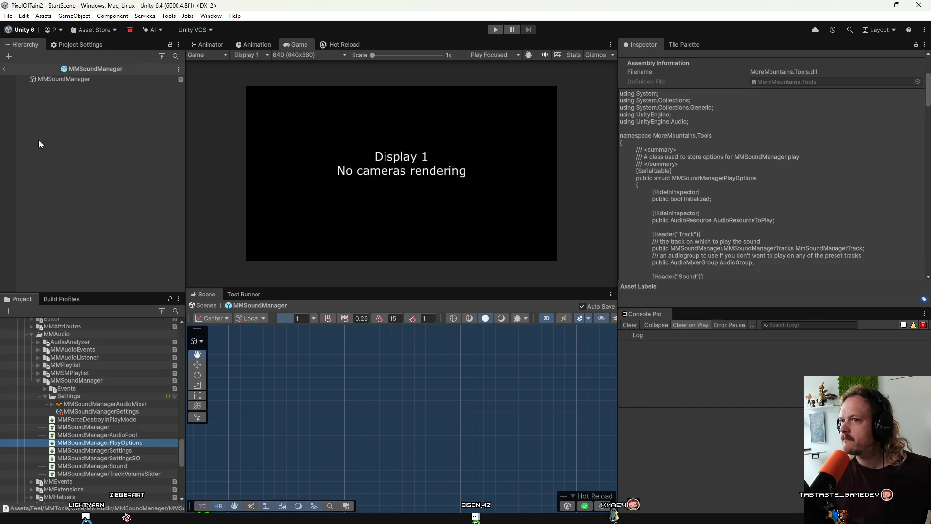
pyautogui.click(88, 79)
pyautogui.click(630, 61)
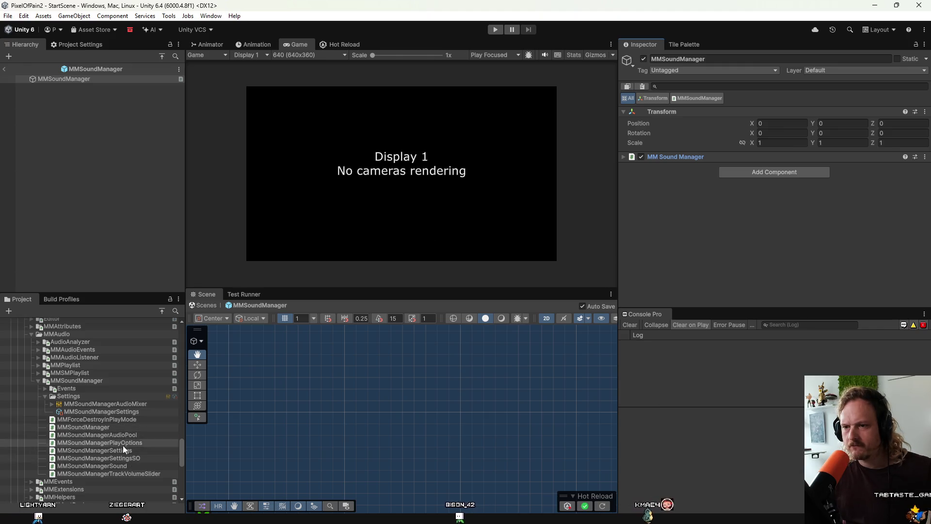
# Step: Attempt to add MMSoundManagerPlayOptions as a component, dismiss the refusal, and view the AudioPool script
pyautogui.moveTo(121, 444)
pyautogui.mouseDown()
pyautogui.moveTo(488, 336)
pyautogui.moveTo(730, 179)
pyautogui.mouseUp()
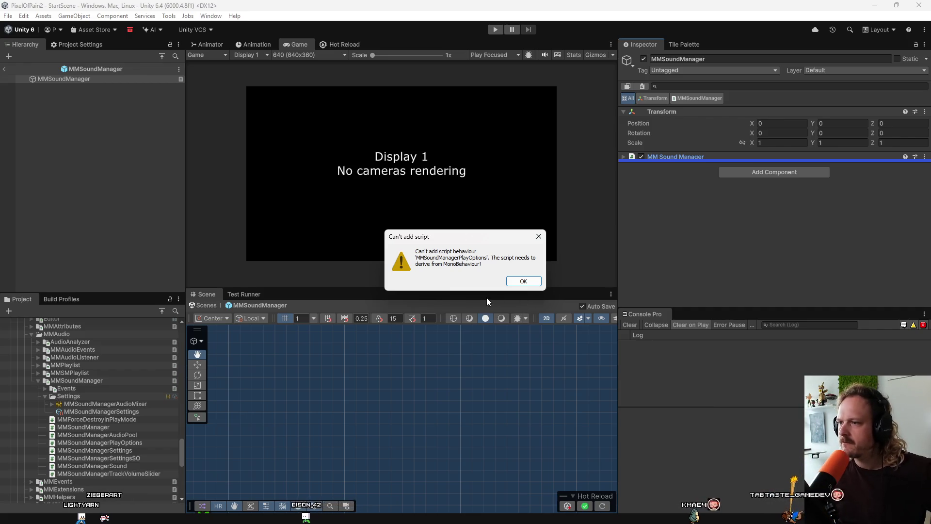
pyautogui.click(520, 281)
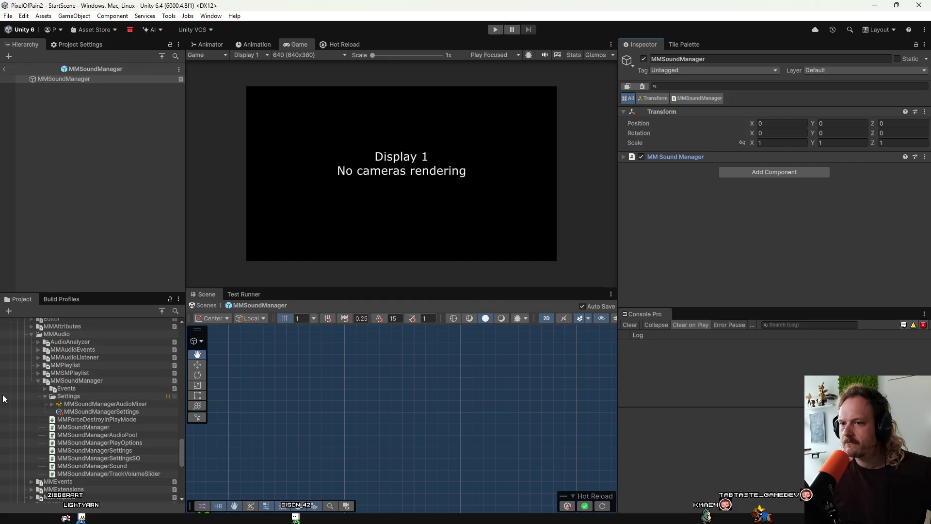
pyautogui.click(106, 435)
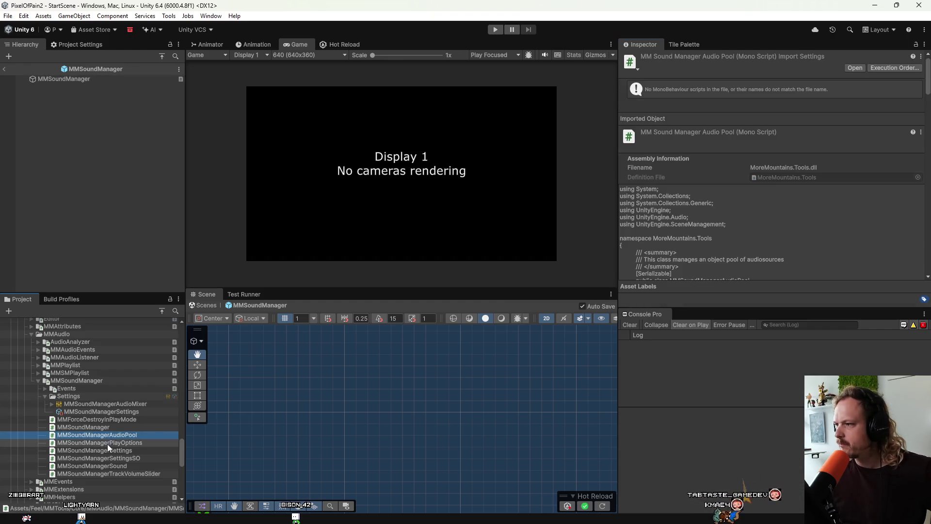
# Step: Read the MMSoundManagerSettingsSO, MMSoundManagerSettings, MMSoundManagerSound and MMSoundManagerTrackVolumeSlider sources in the Inspector
pyautogui.scroll(-3, 822, 231)
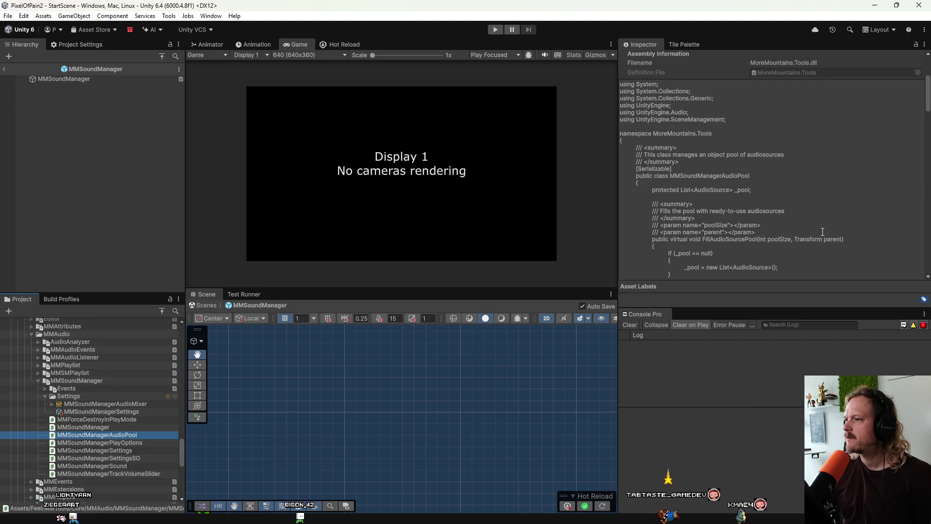
pyautogui.click(133, 458)
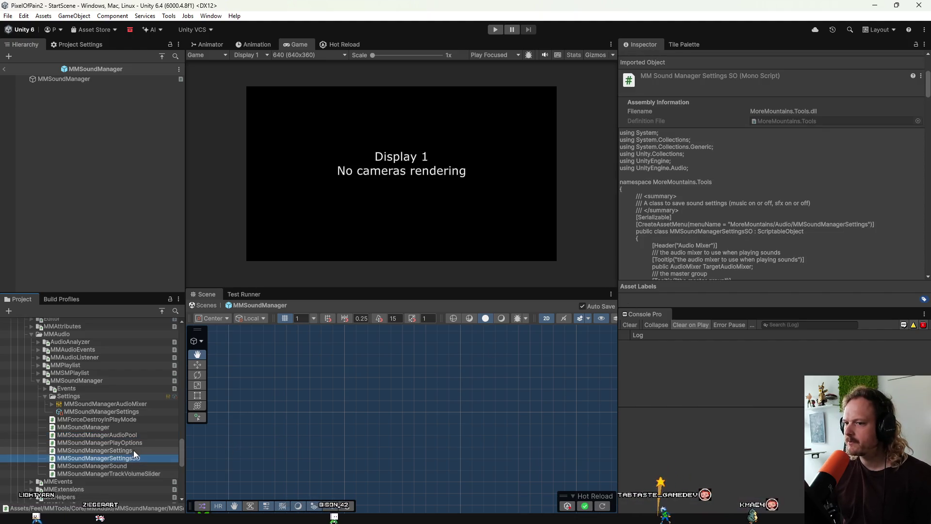
pyautogui.click(134, 451)
pyautogui.click(97, 466)
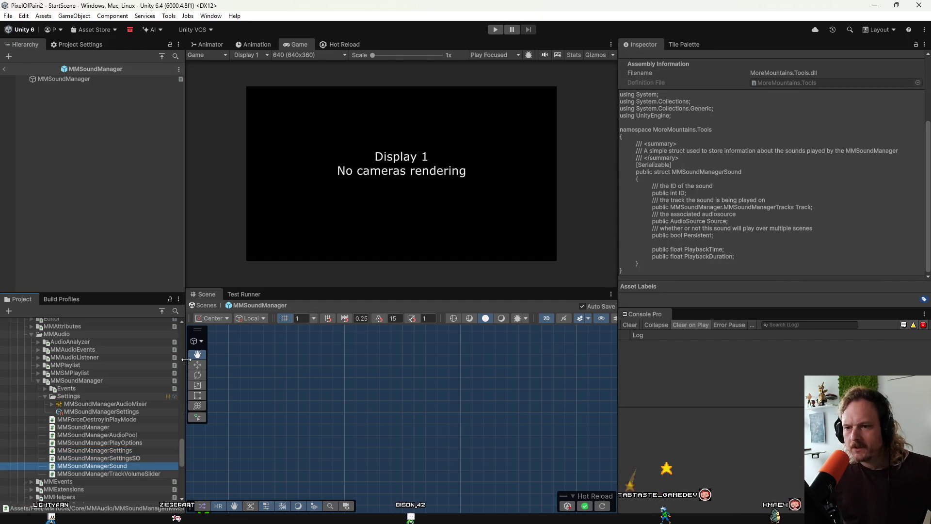
pyautogui.scroll(-3, 112, 417)
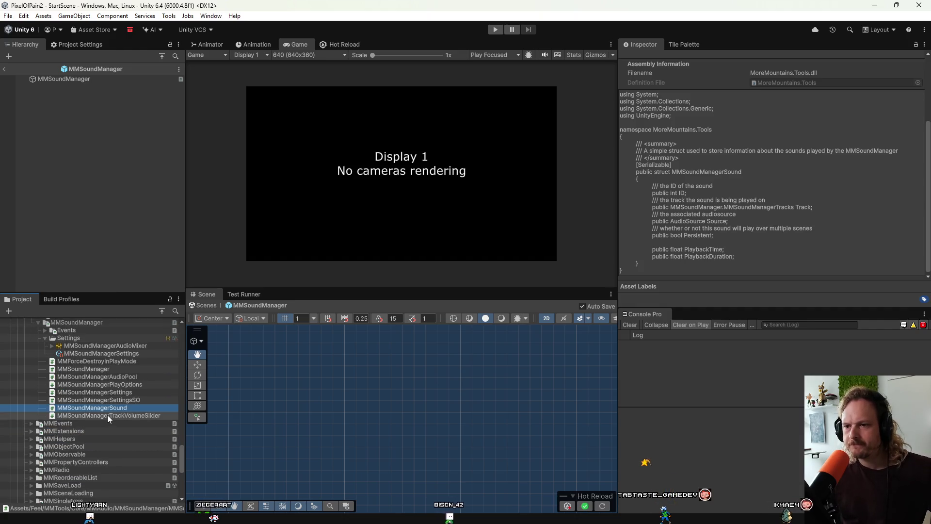
pyautogui.click(106, 416)
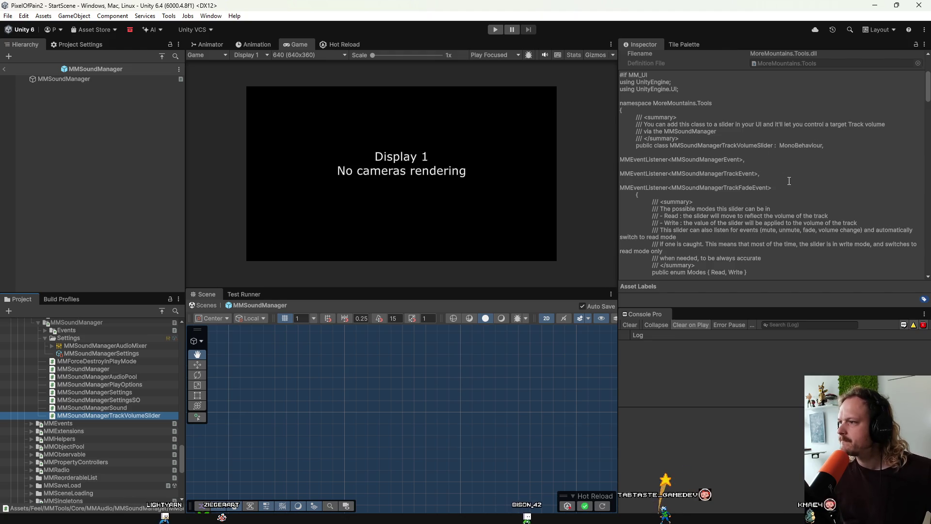
# Step: Reread the MMSoundManagerSound struct source, then leave the prefab for StartScene
pyautogui.scroll(-15, 789, 181)
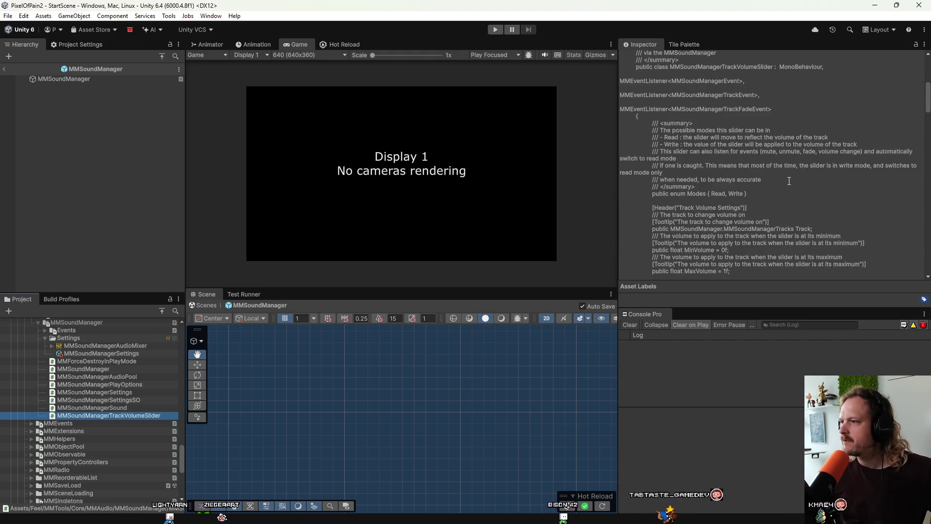
pyautogui.click(163, 408)
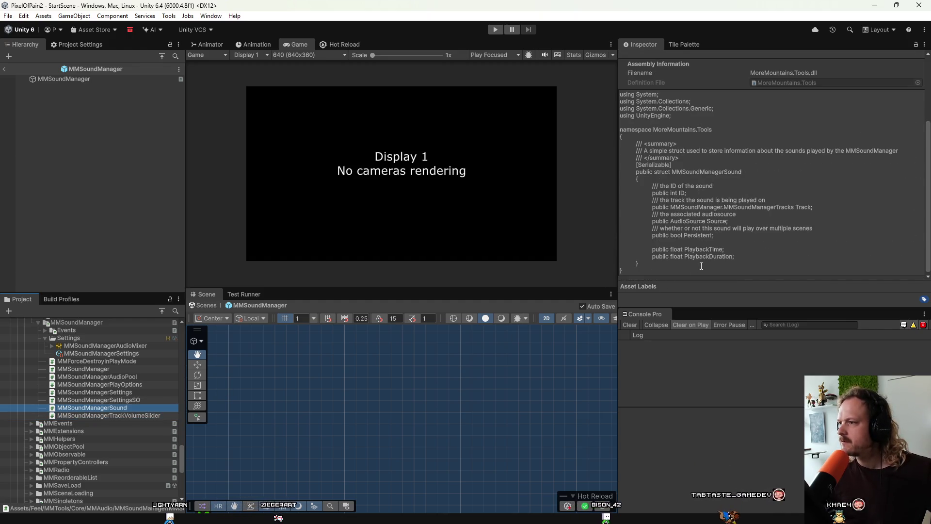
pyautogui.click(732, 254)
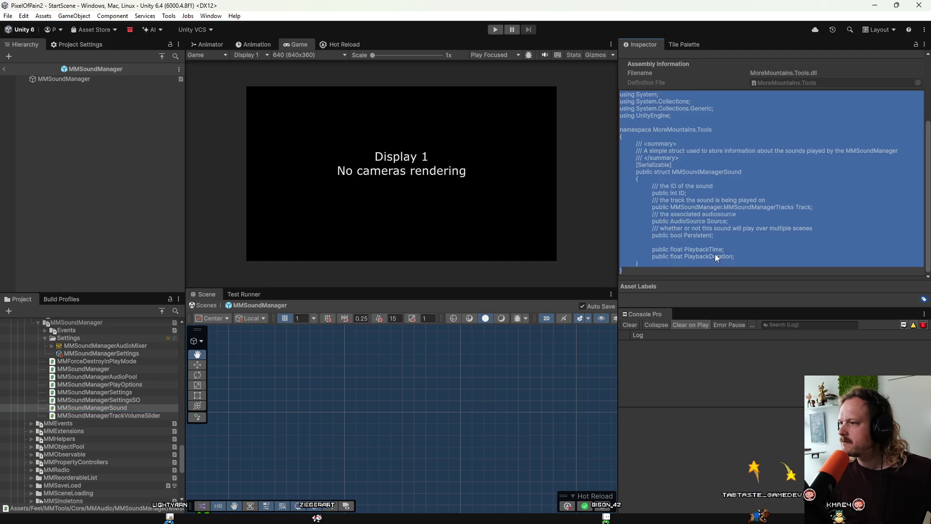
pyautogui.click(767, 421)
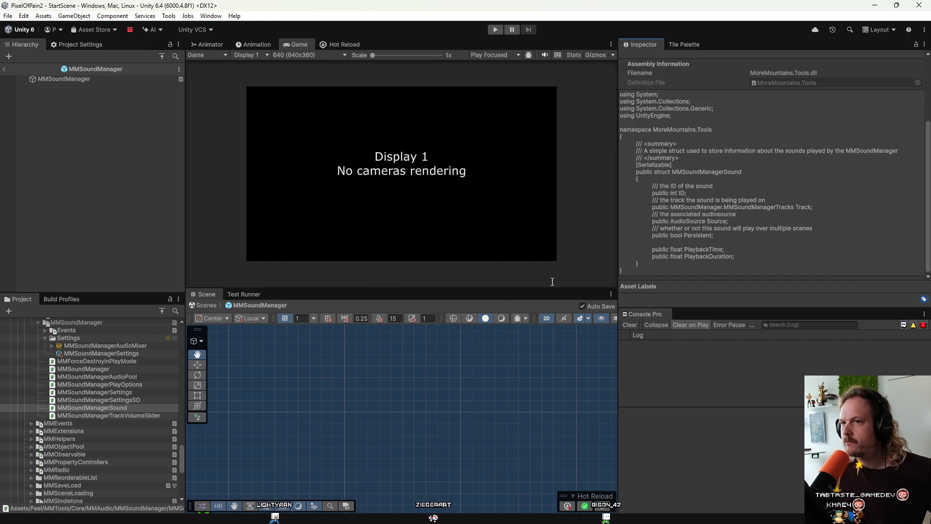
pyautogui.click(4, 69)
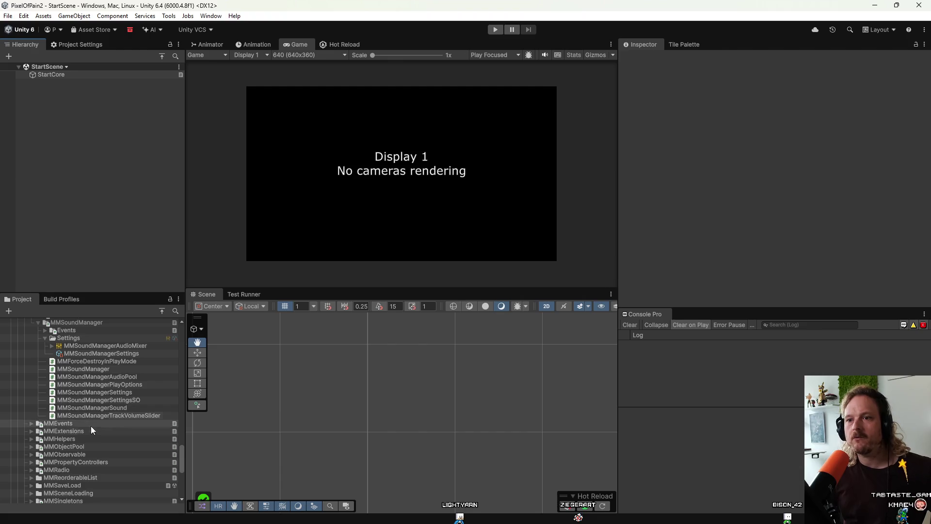
pyautogui.scroll(10, 99, 429)
pyautogui.scroll(12, 99, 429)
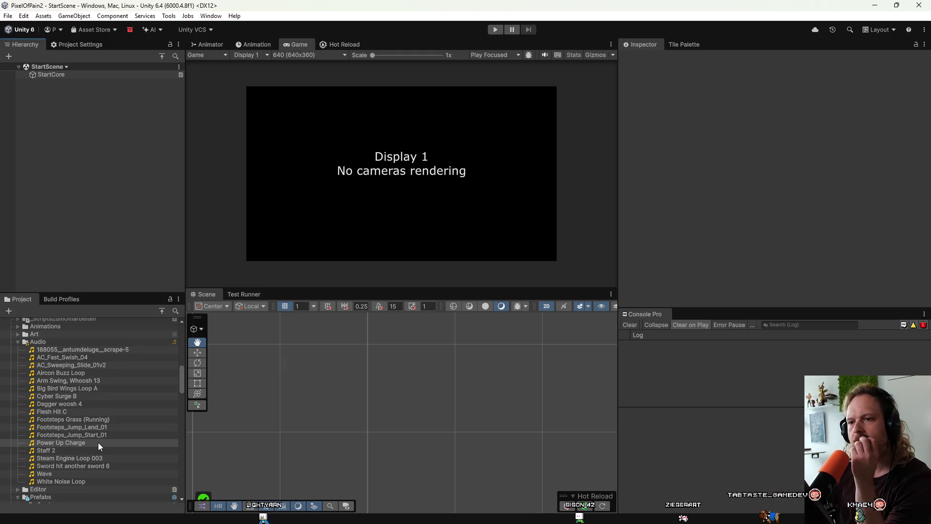
pyautogui.scroll(6, 94, 439)
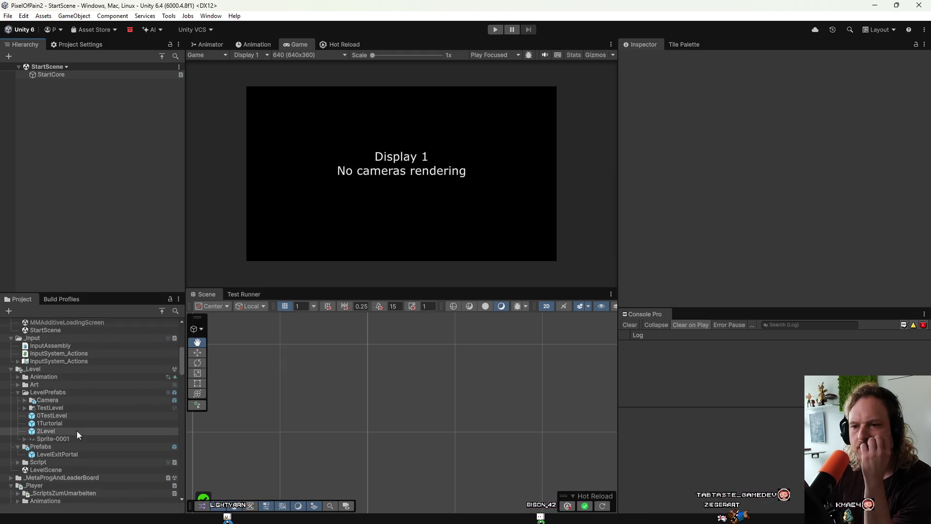
pyautogui.scroll(-10, 73, 443)
pyautogui.scroll(-15, 72, 445)
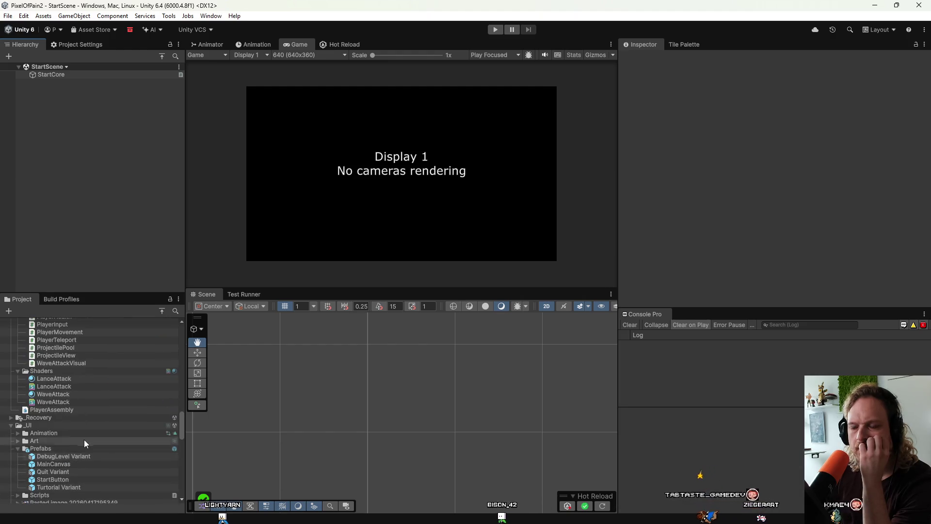
pyautogui.scroll(15, 85, 446)
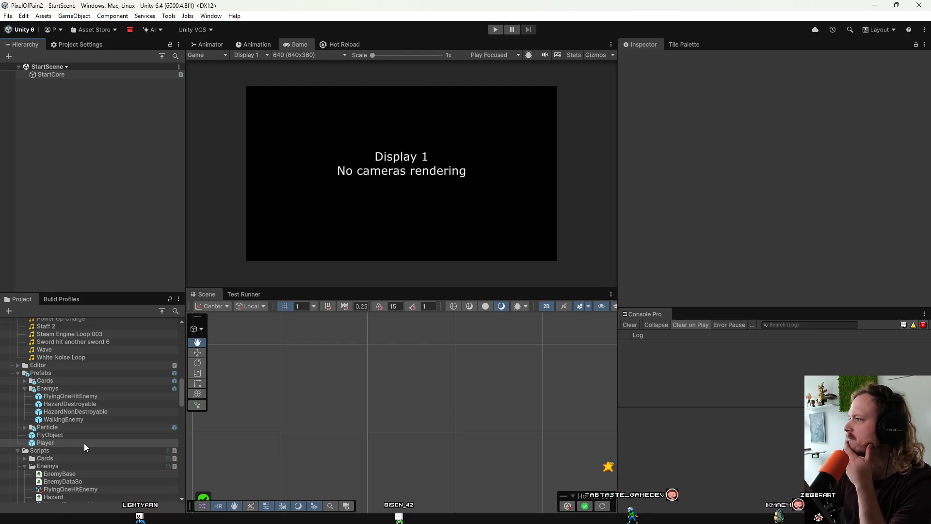
pyautogui.doubleClick(67, 442)
pyautogui.click(80, 149)
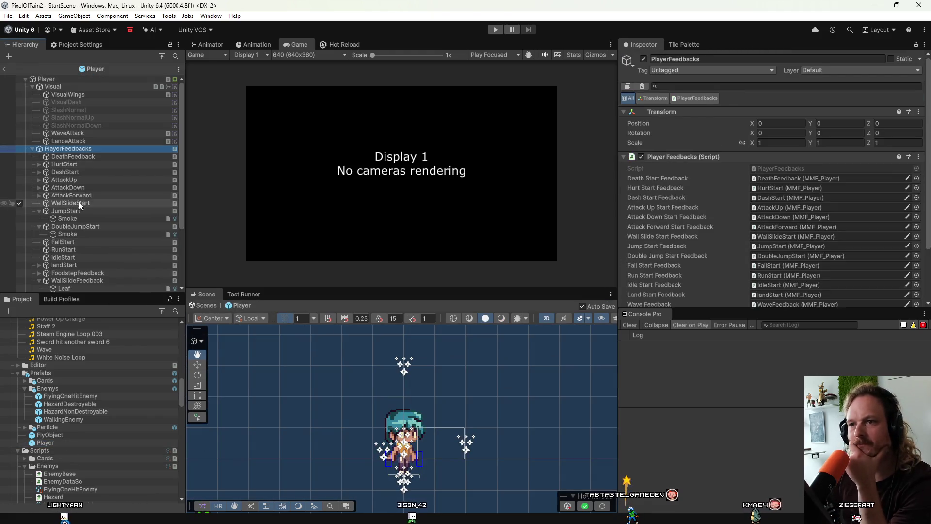
pyautogui.click(86, 234)
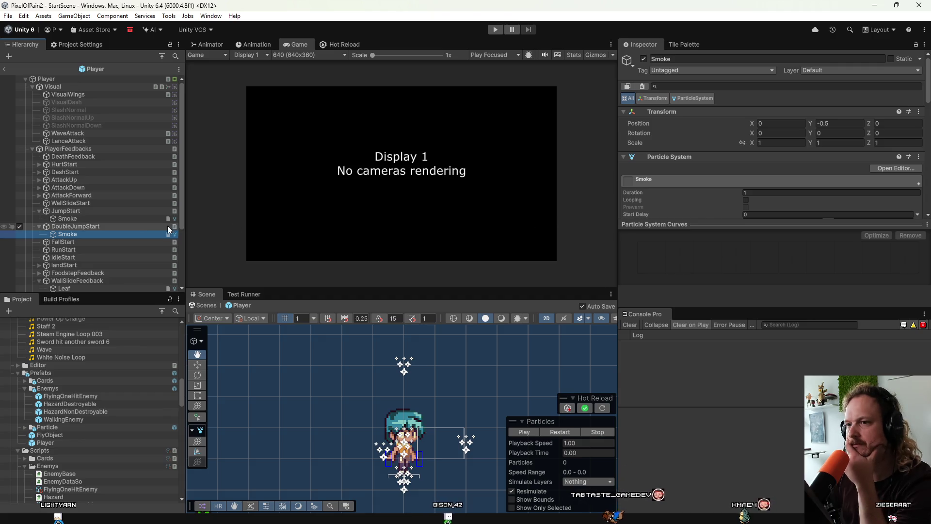
pyautogui.click(147, 227)
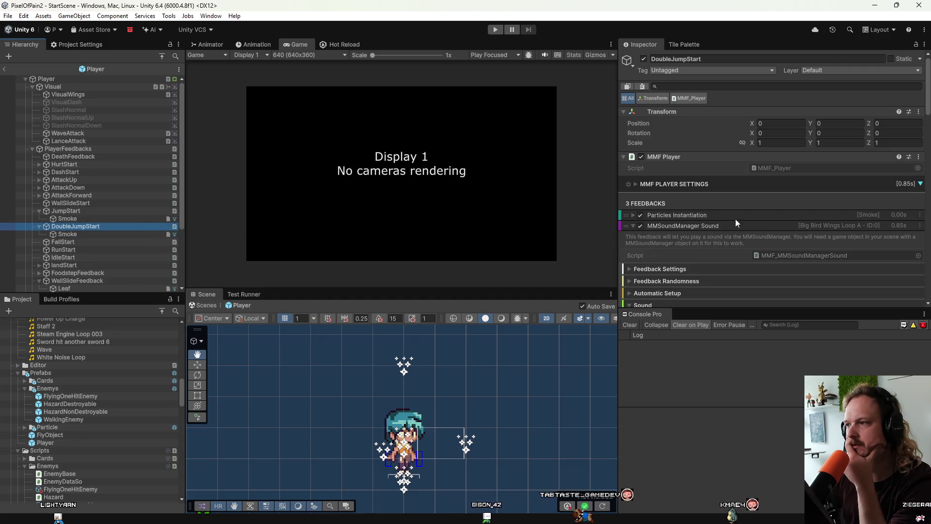
pyautogui.click(703, 223)
pyautogui.click(702, 223)
pyautogui.scroll(-10, 744, 268)
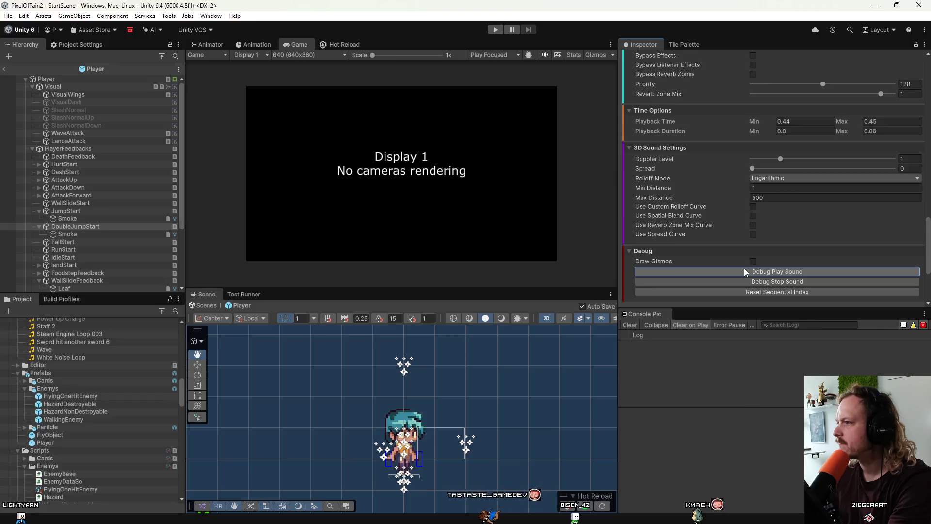
pyautogui.click(745, 271)
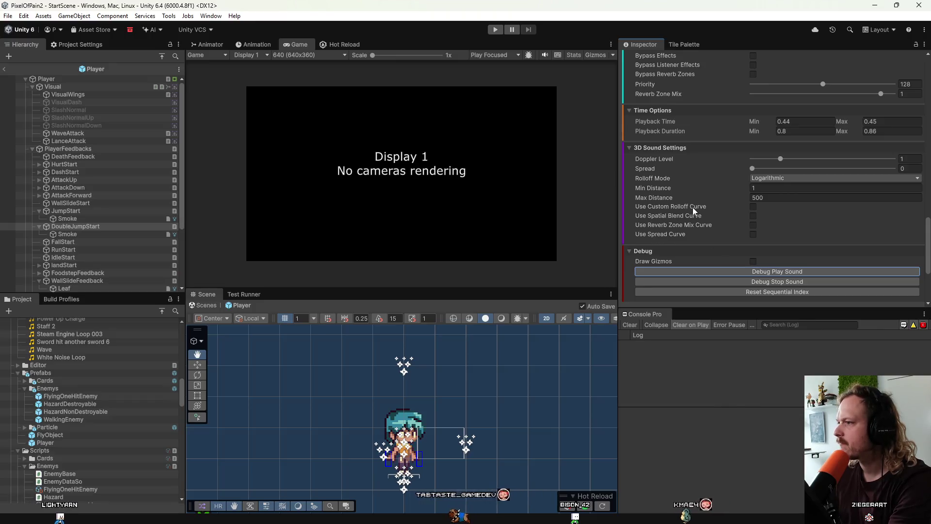
pyautogui.scroll(3, 693, 211)
pyautogui.scroll(10, 692, 208)
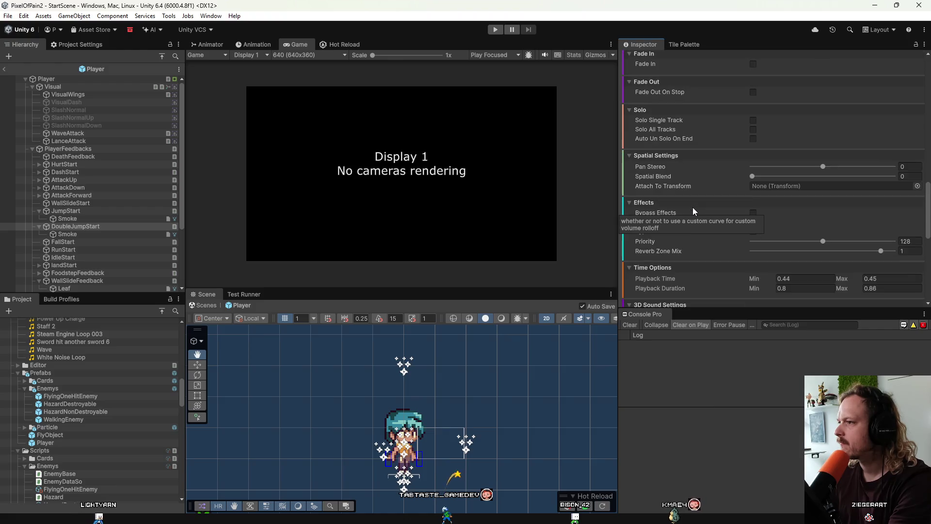
pyautogui.scroll(4, 693, 208)
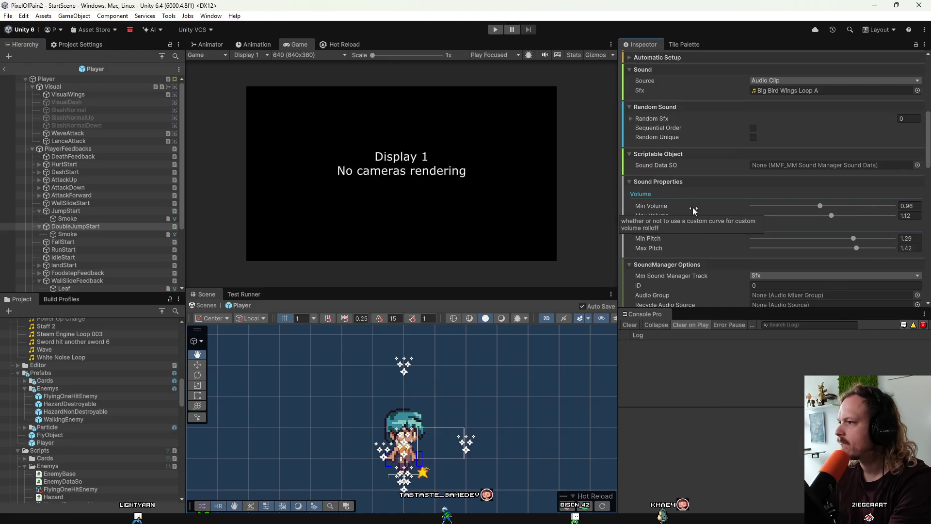
pyautogui.scroll(5, 693, 208)
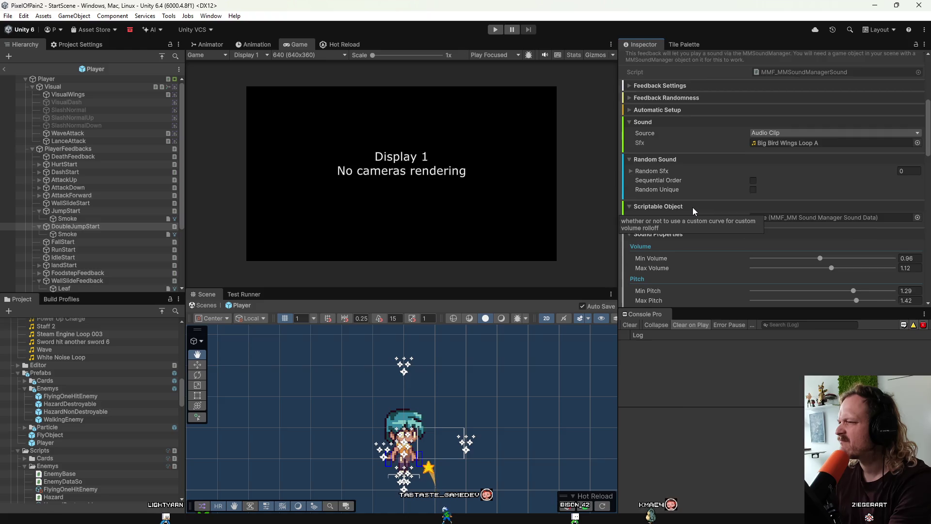
pyautogui.click(772, 186)
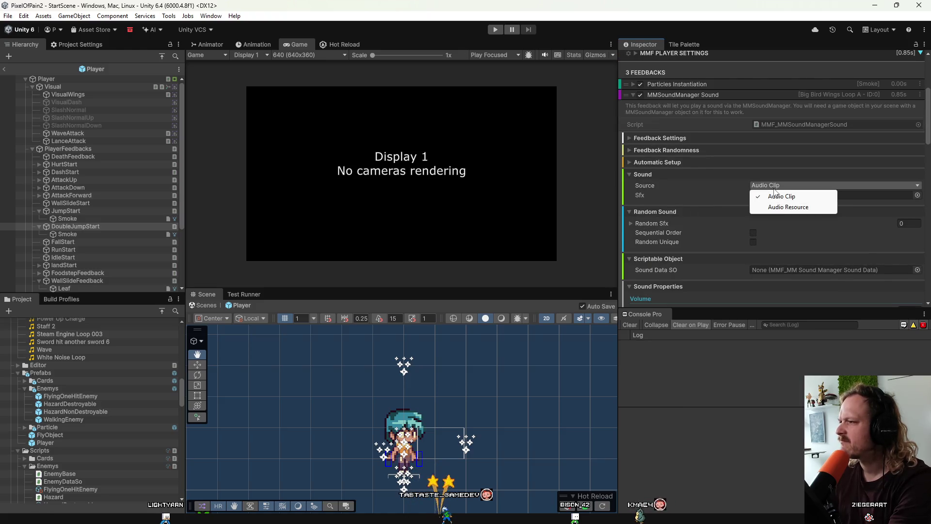
pyautogui.click(717, 173)
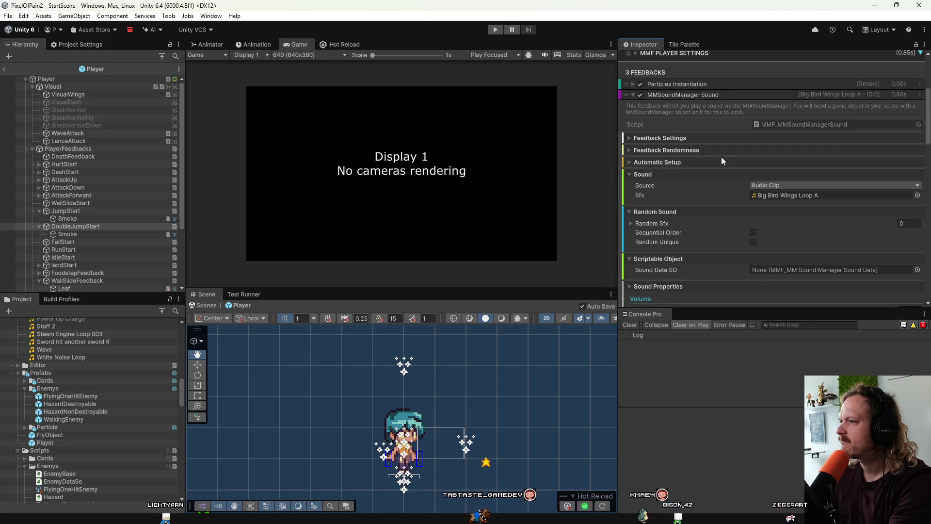
pyautogui.scroll(-1, 706, 180)
pyautogui.scroll(-2, 705, 180)
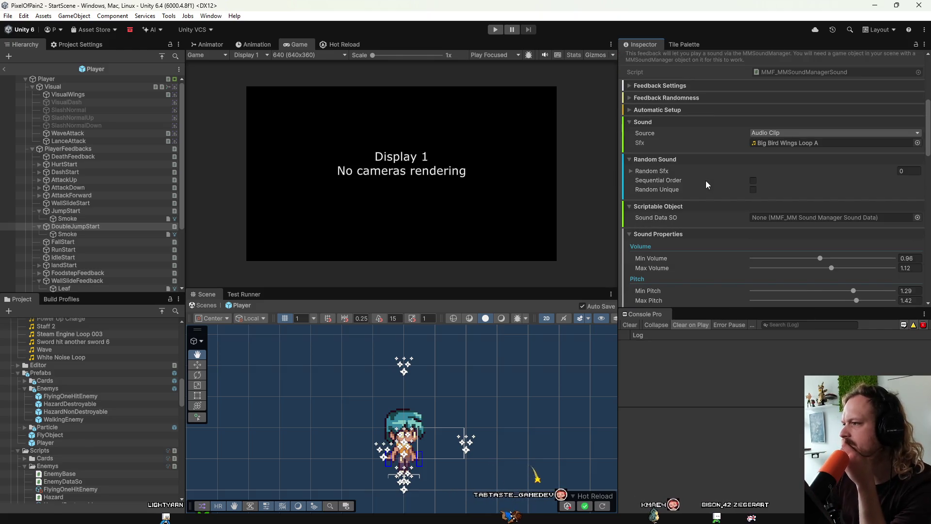
pyautogui.scroll(-1, 706, 181)
pyautogui.scroll(-5, 706, 181)
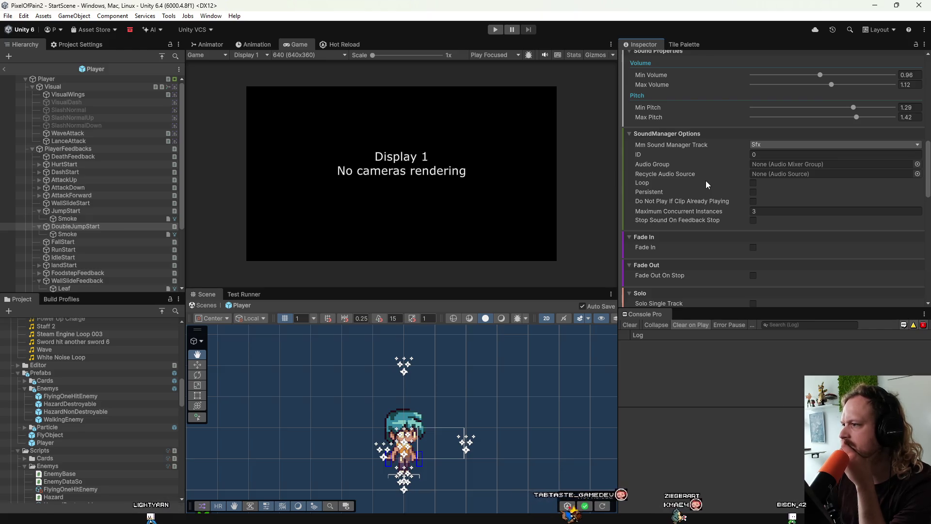
pyautogui.click(765, 145)
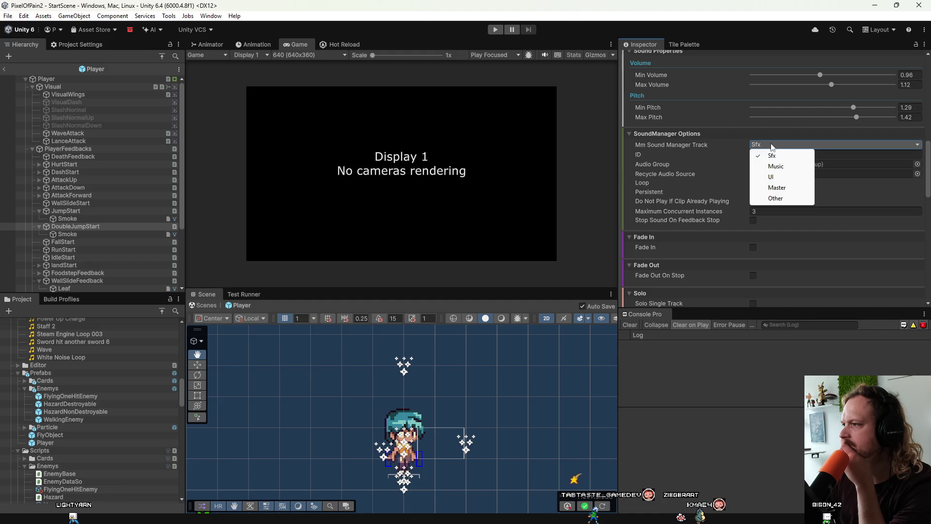
pyautogui.click(766, 131)
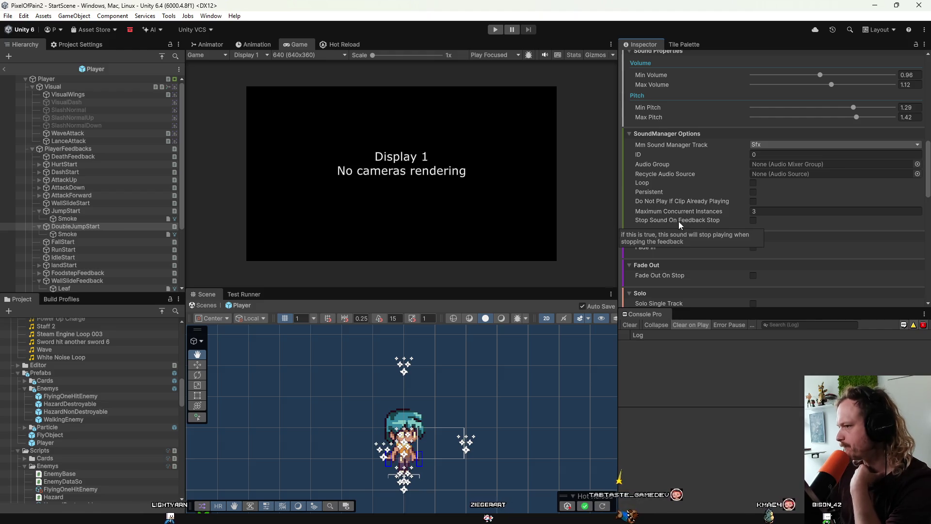
pyautogui.scroll(-5, 683, 219)
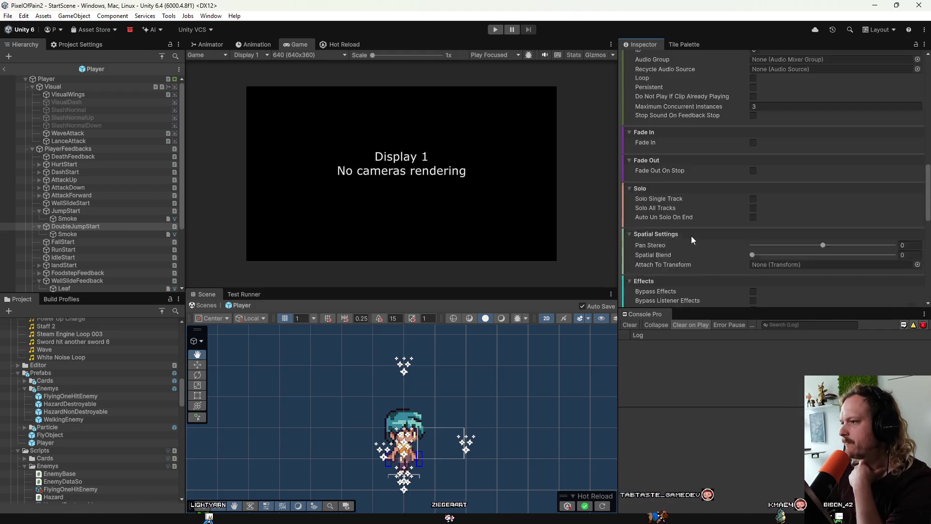
pyautogui.scroll(-7, 691, 236)
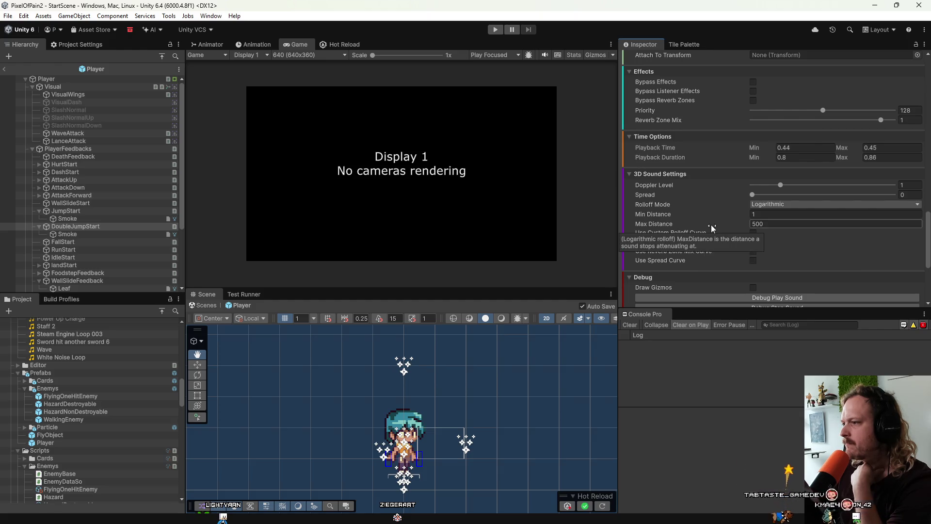
pyautogui.scroll(-2, 711, 224)
pyautogui.scroll(3, 711, 225)
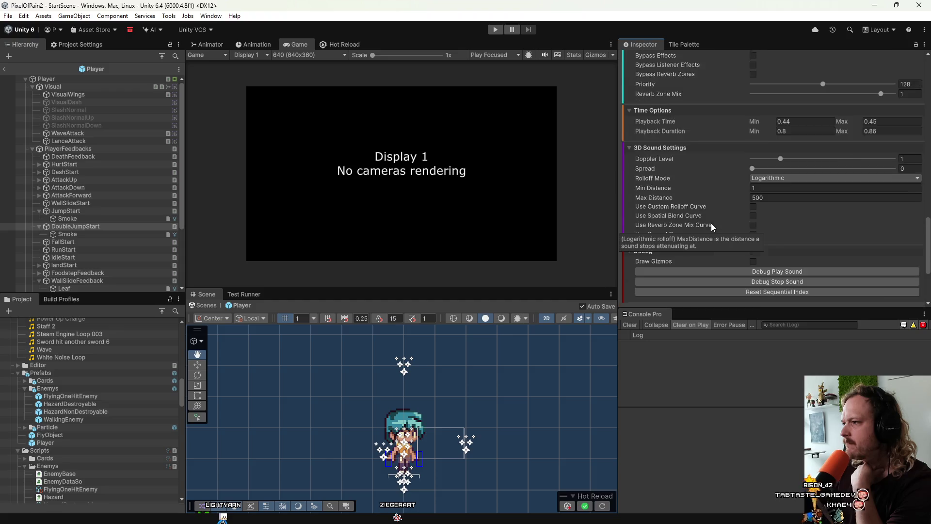
pyautogui.moveTo(443, 522)
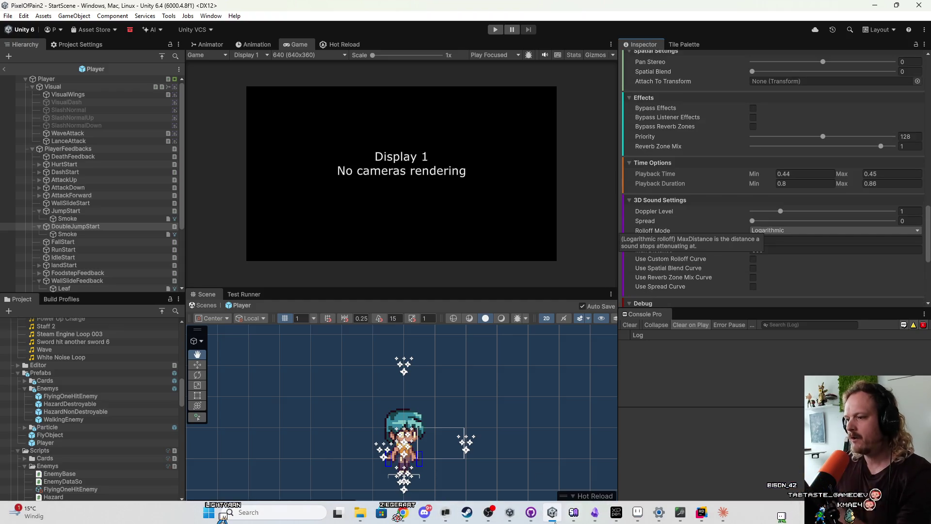
pyautogui.click(723, 512)
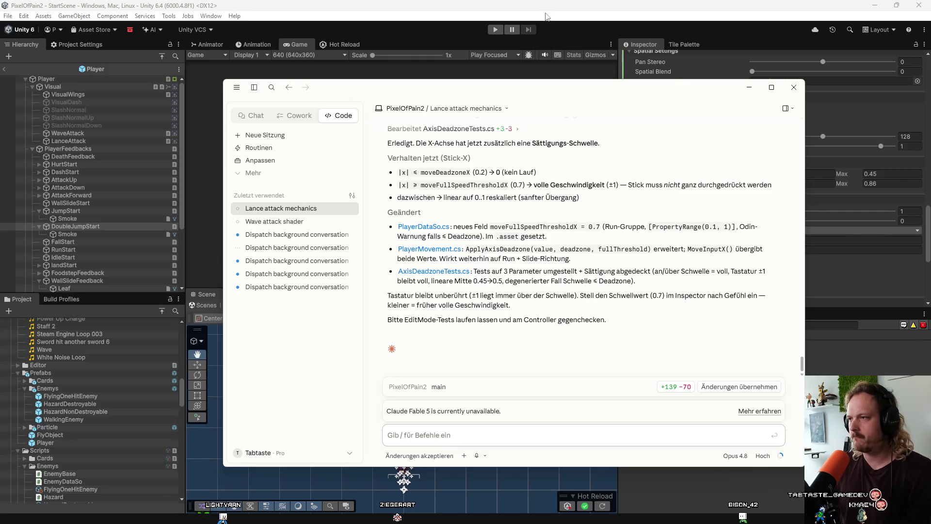
# Step: Send Claude the bug report 'double jump feedback playback durration bei mmsoundmanager spt', then return to Unity
pyautogui.moveTo(624, 97); pyautogui.dragTo(455, 90)
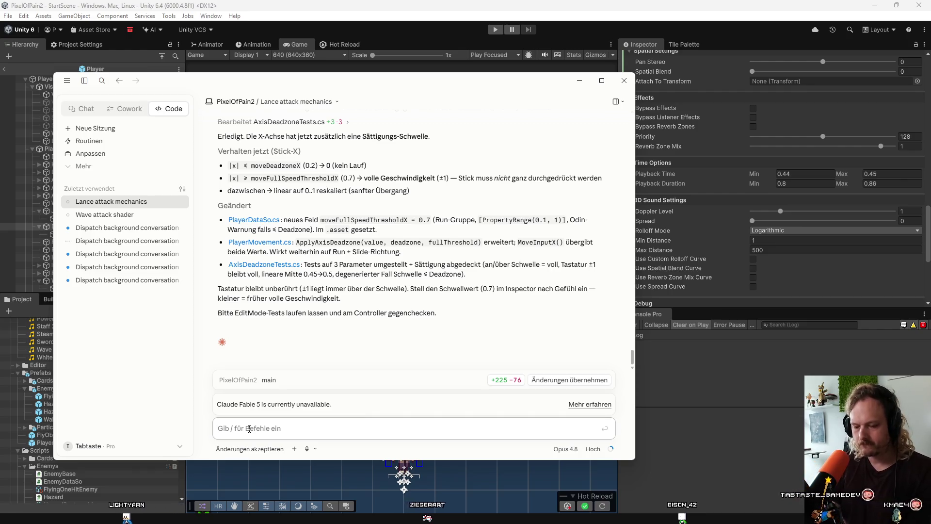
pyautogui.click(249, 429)
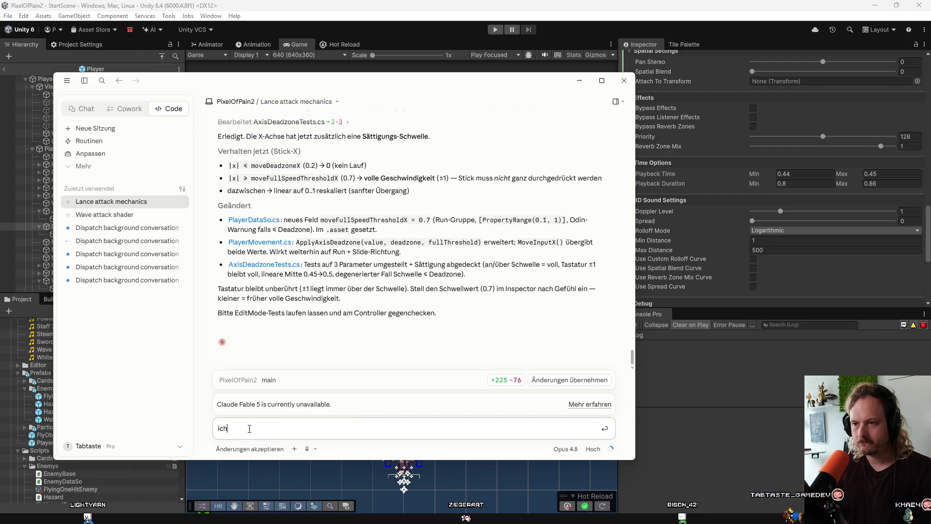
pyautogui.write('doub')
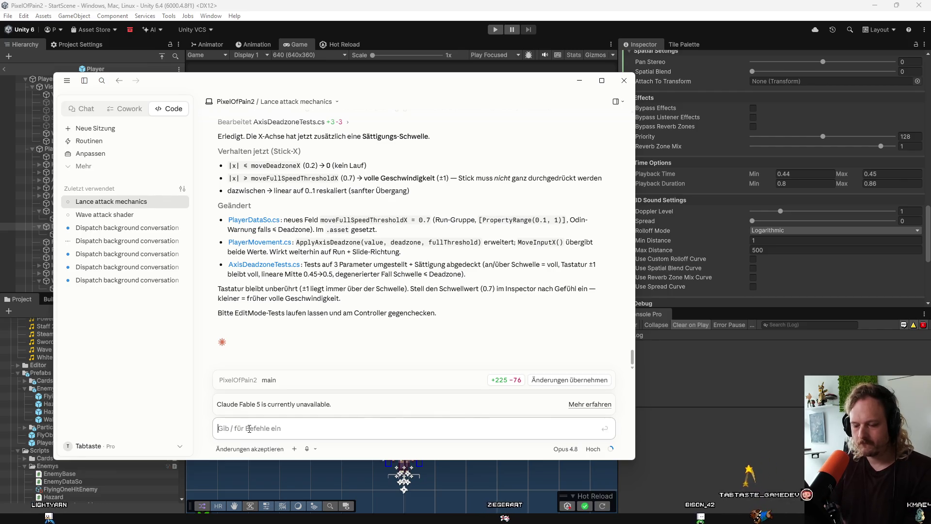
pyautogui.write('le jump f')
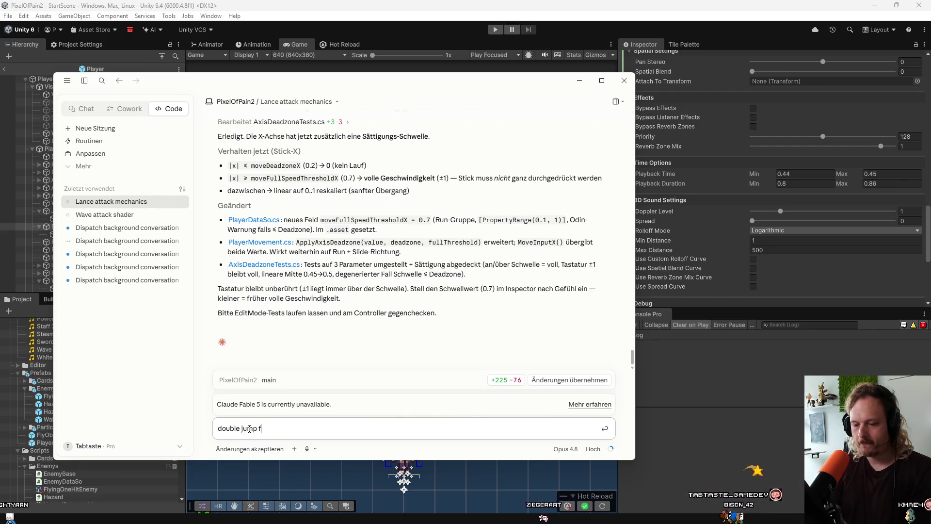
pyautogui.write('eedback ')
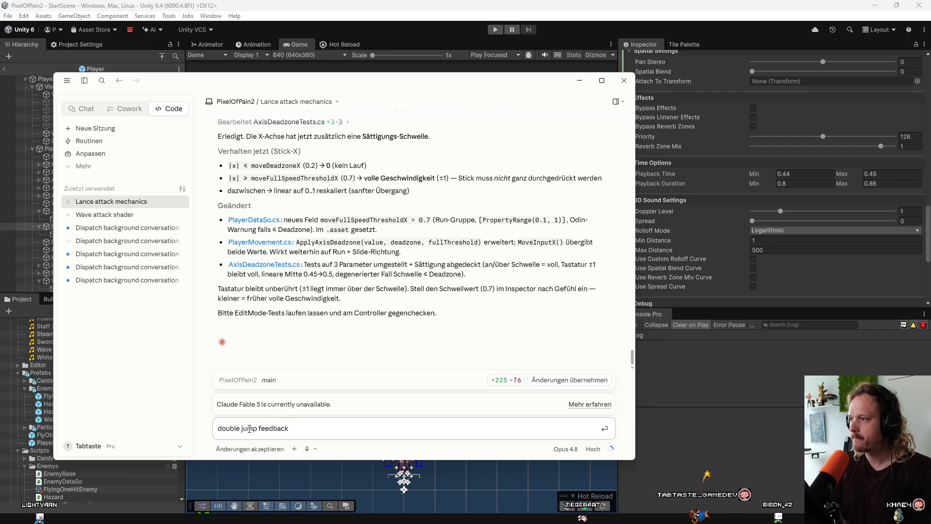
pyautogui.write('play')
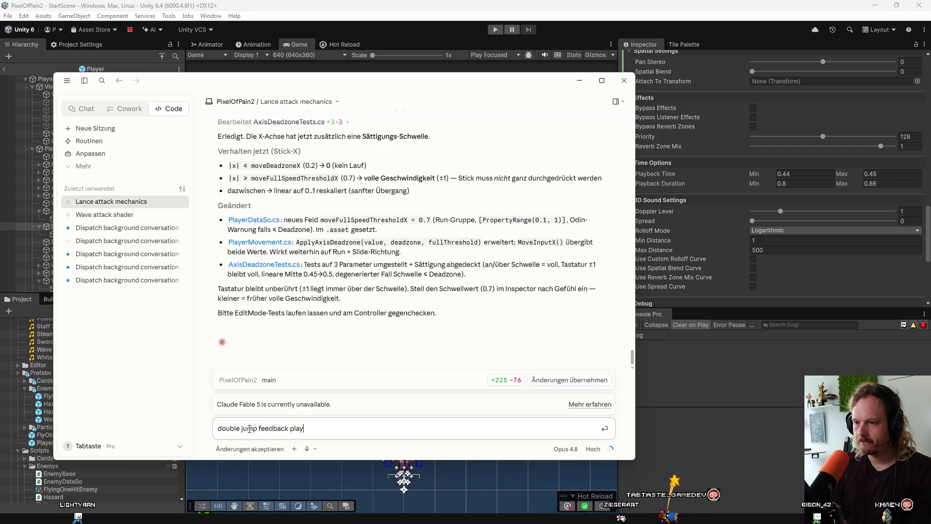
pyautogui.write('back dur')
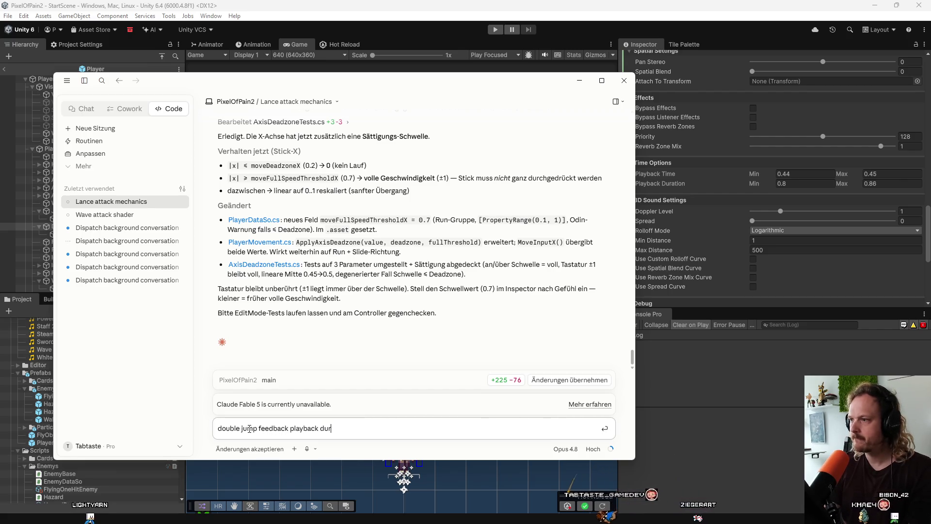
pyautogui.write('ration o')
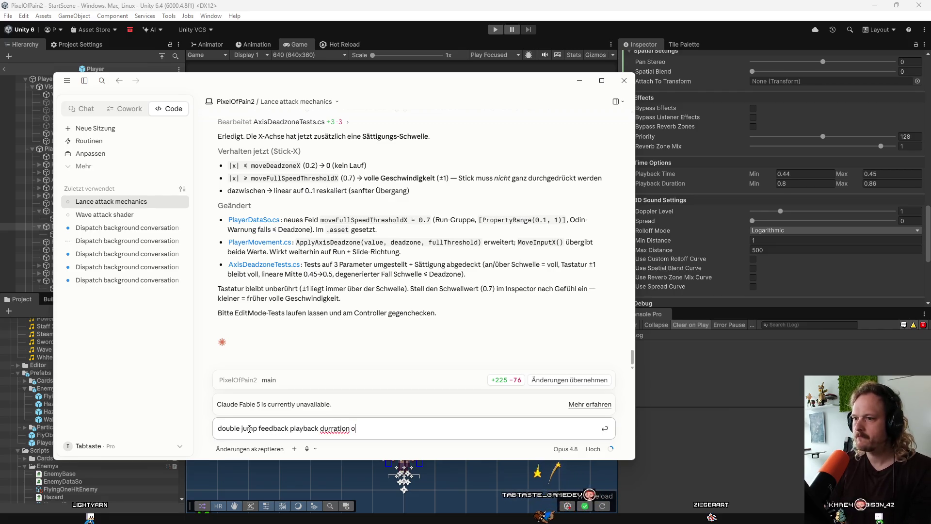
pyautogui.press('BackSpace')
pyautogui.write('bei mm')
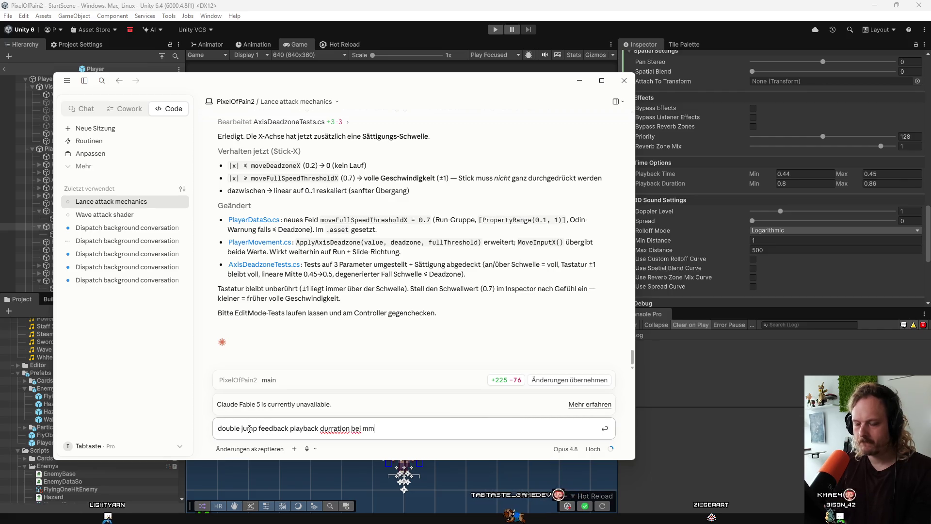
pyautogui.write('soun')
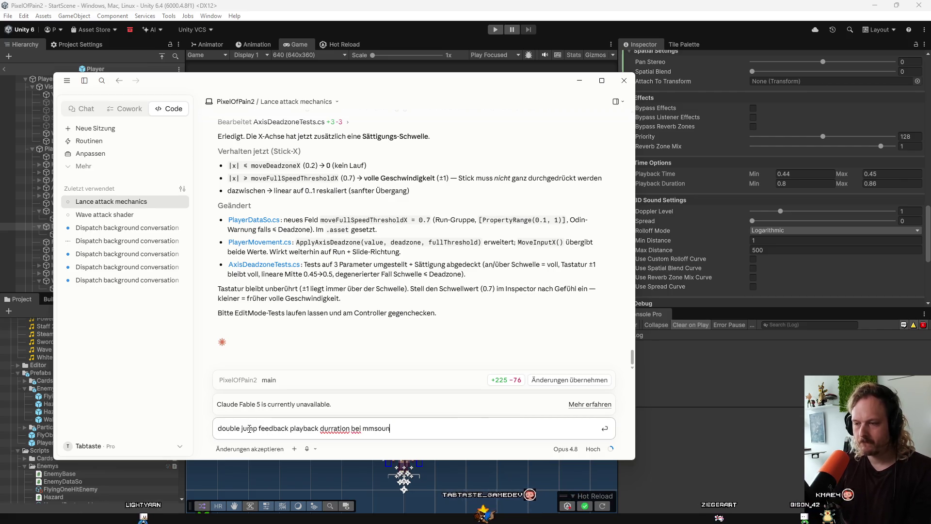
pyautogui.write('dmanager sp')
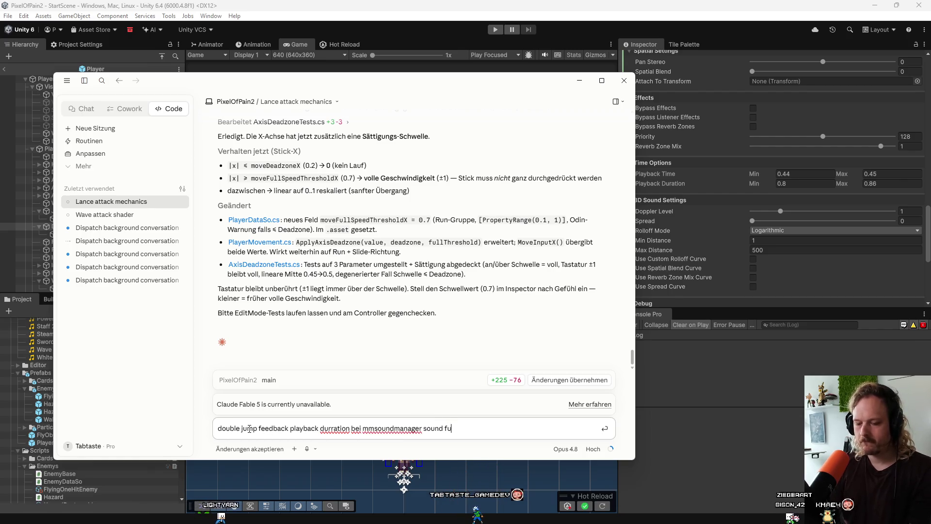
pyautogui.write('t')
pyautogui.press('Return')
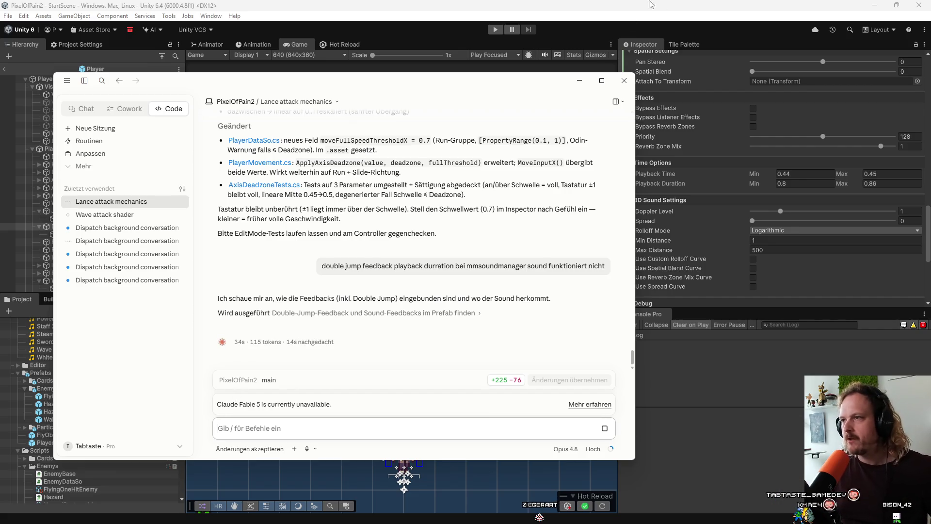
pyautogui.click(668, 9)
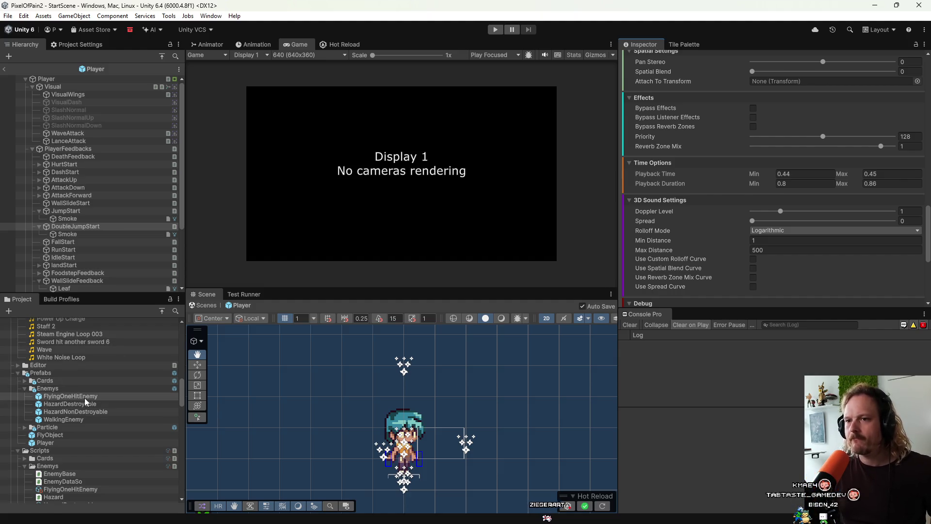
# Step: Browse up to the _Player/Audio folder, then bring Claude's investigation back to the front
pyautogui.scroll(3, 84, 397)
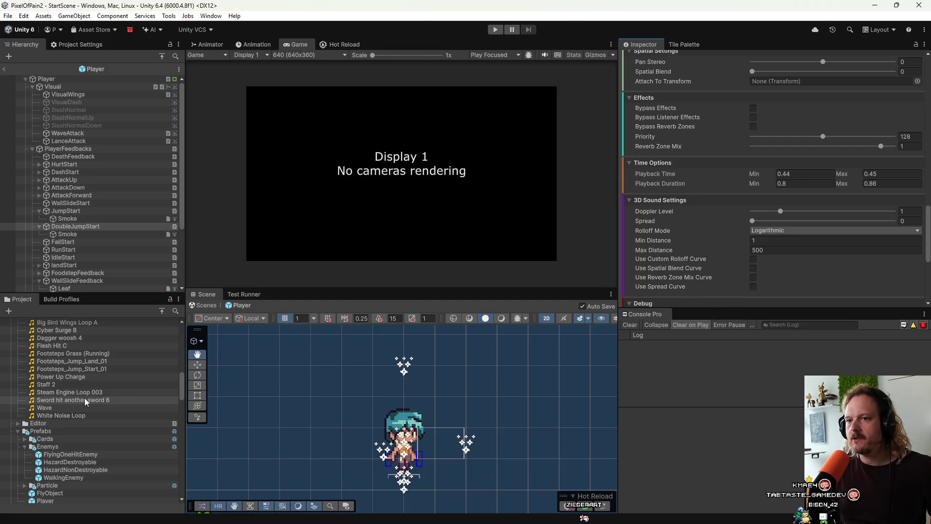
pyautogui.scroll(5, 84, 397)
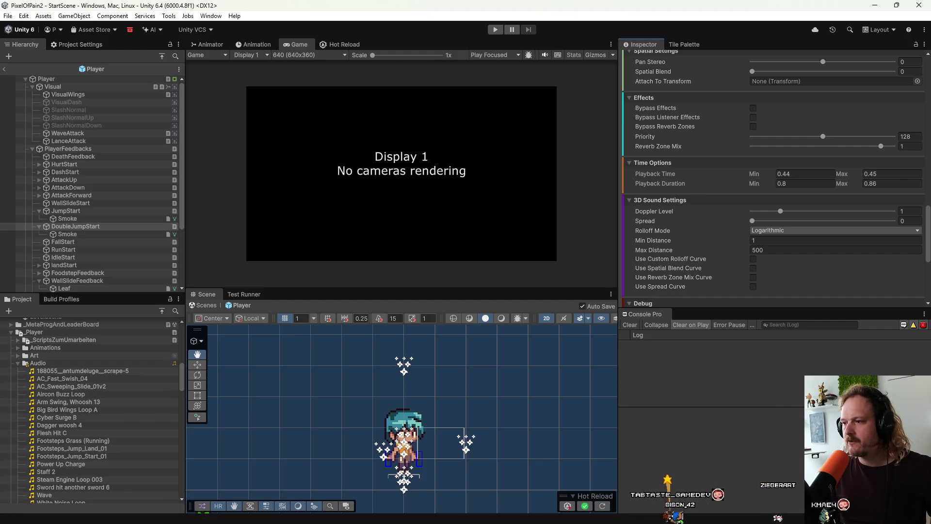
pyautogui.click(723, 512)
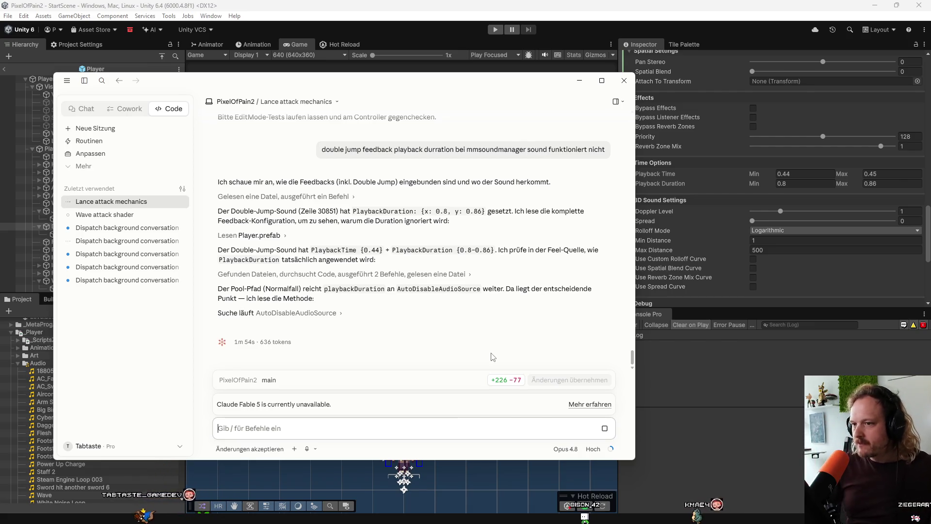
# Step: Commit the nine changed files to main in GitHub Desktop with summary 'a', then return to Claude
pyautogui.moveTo(417, 518)
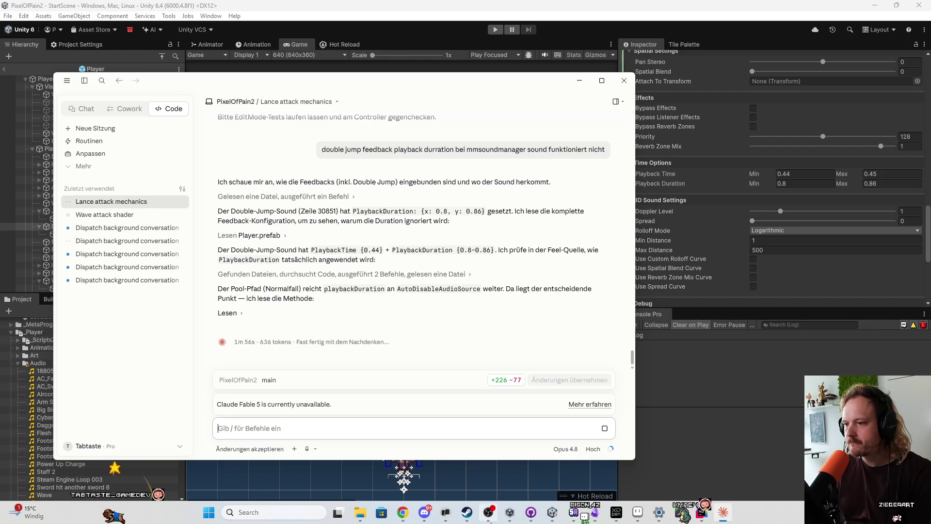
pyautogui.moveTo(467, 513)
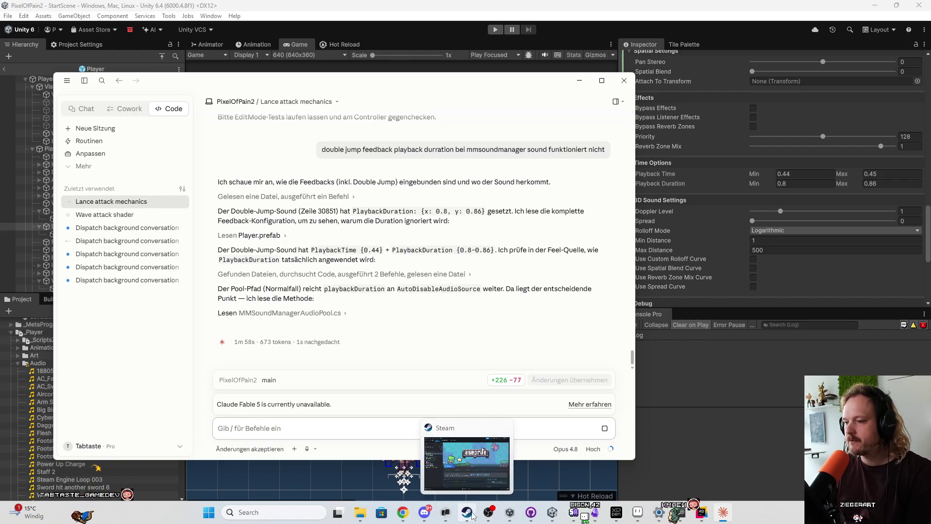
pyautogui.moveTo(681, 513)
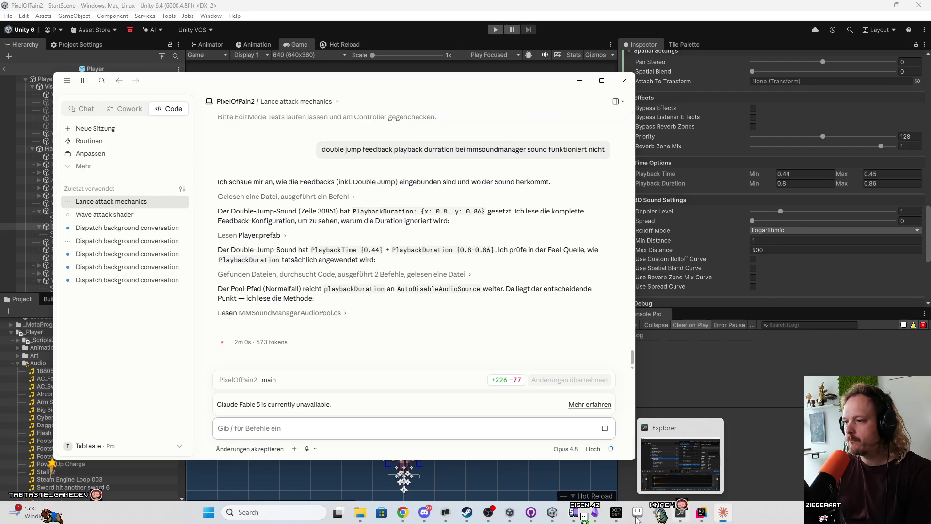
pyautogui.click(511, 517)
pyautogui.click(317, 354)
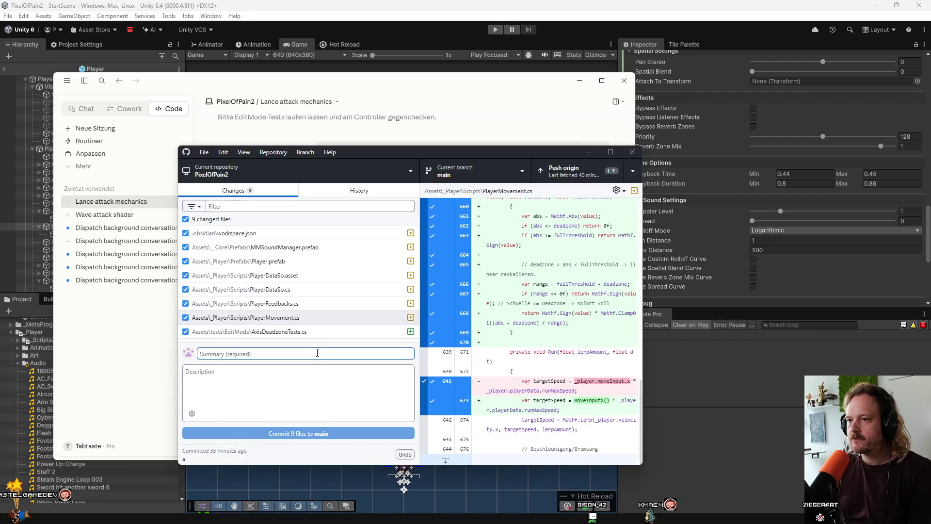
pyautogui.write('a')
pyautogui.hotkey('ctrl', 'Return')
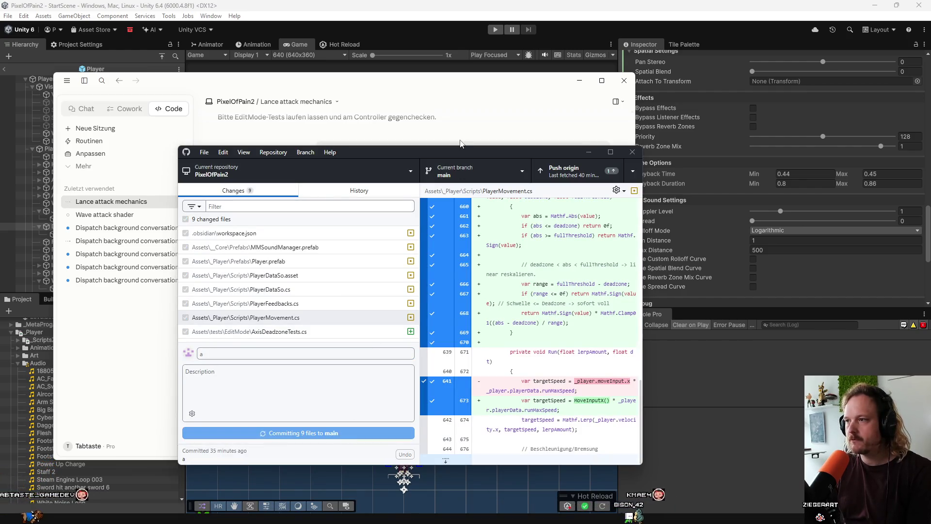
pyautogui.click(514, 94)
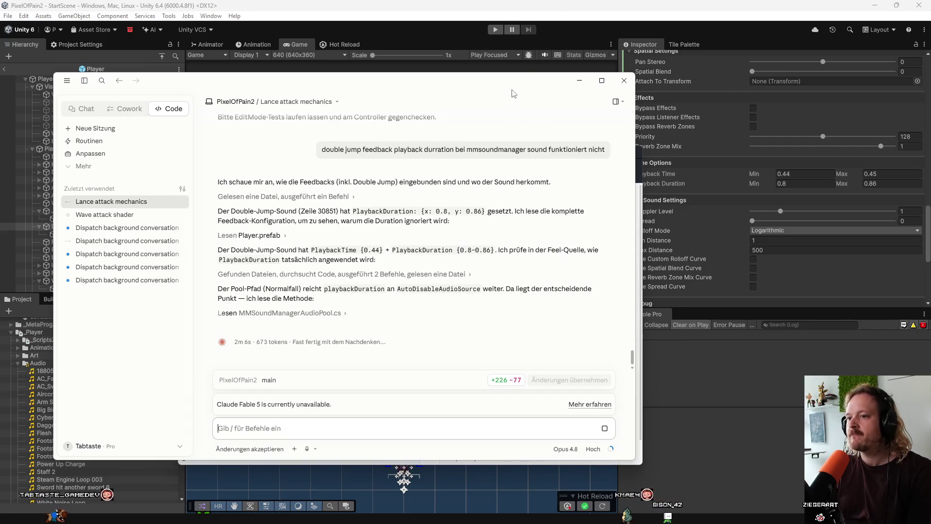
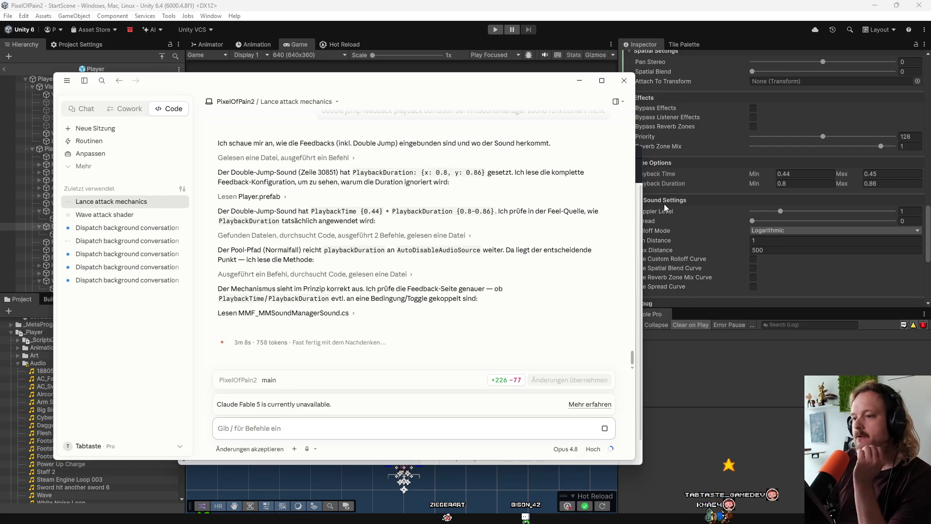
# Step: Minimize the Claude window to bring the Unity editor back into view
pyautogui.click(681, 411)
pyautogui.scroll(6, 48, 427)
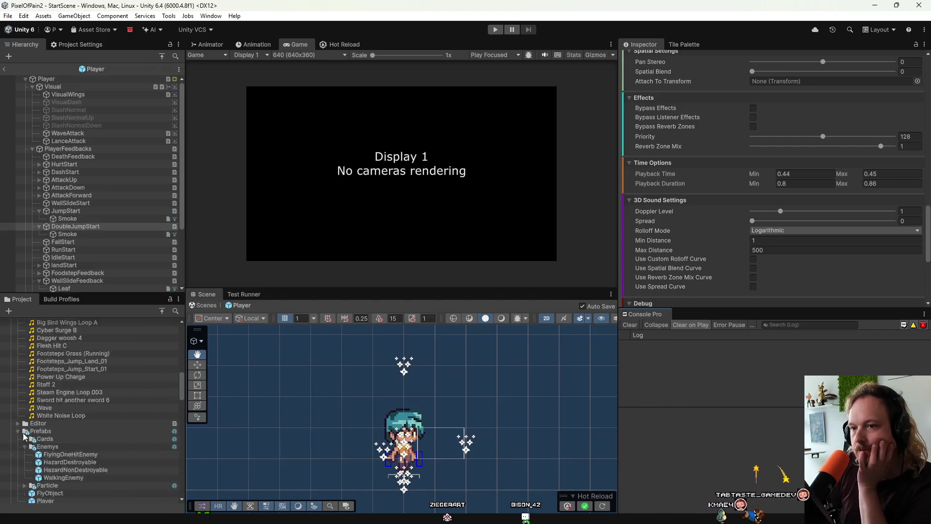
# Step: Open the 1Turtorial level prefab and zoom and pan around its room layout
pyautogui.doubleClick(62, 415)
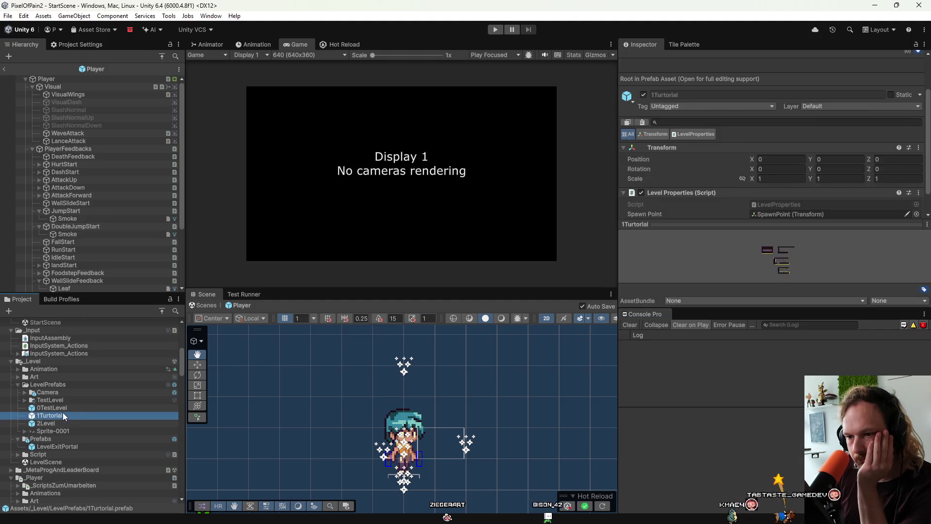
pyautogui.scroll(10, 381, 453)
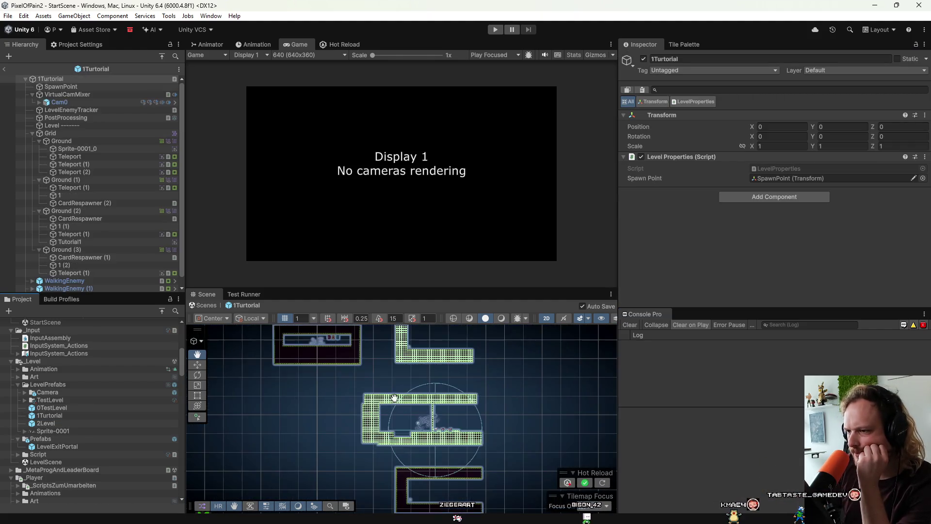
pyautogui.scroll(5, 450, 438)
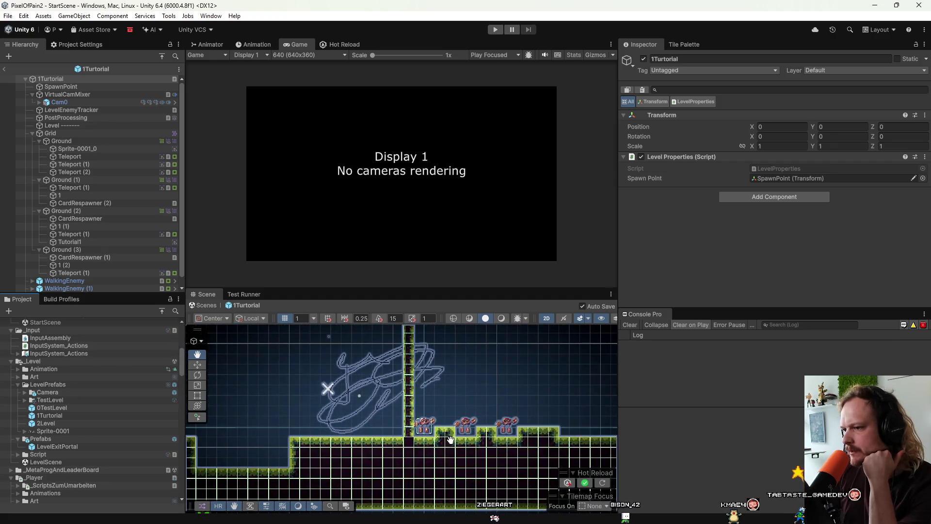
pyautogui.scroll(-3, 456, 387)
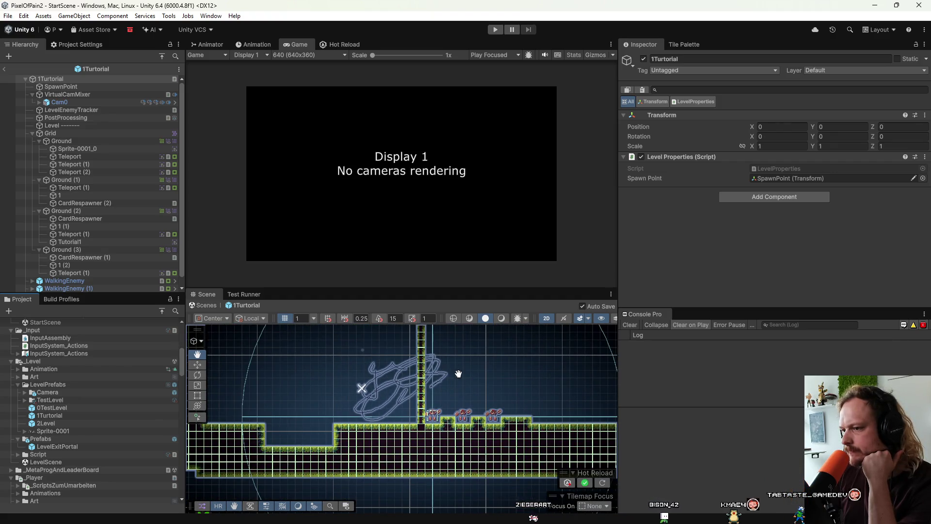
pyautogui.scroll(-10, 399, 430)
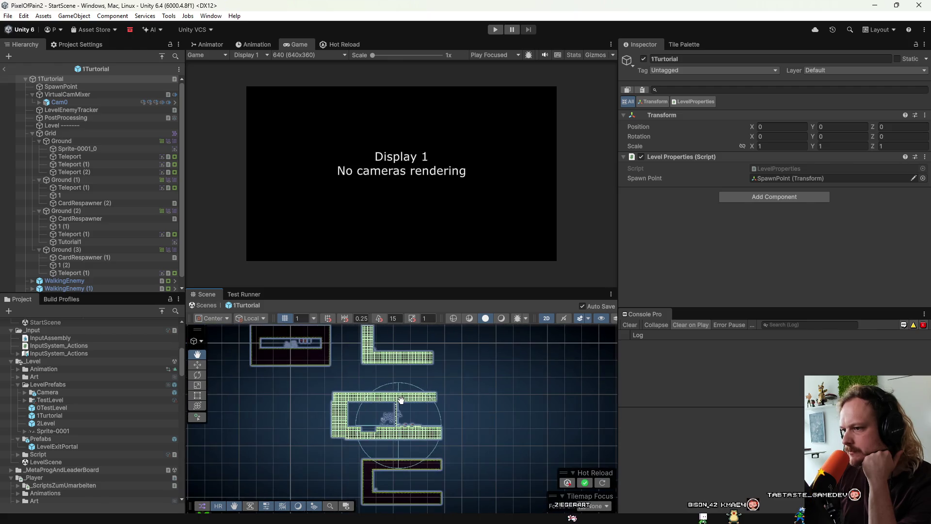
pyautogui.scroll(8, 387, 485)
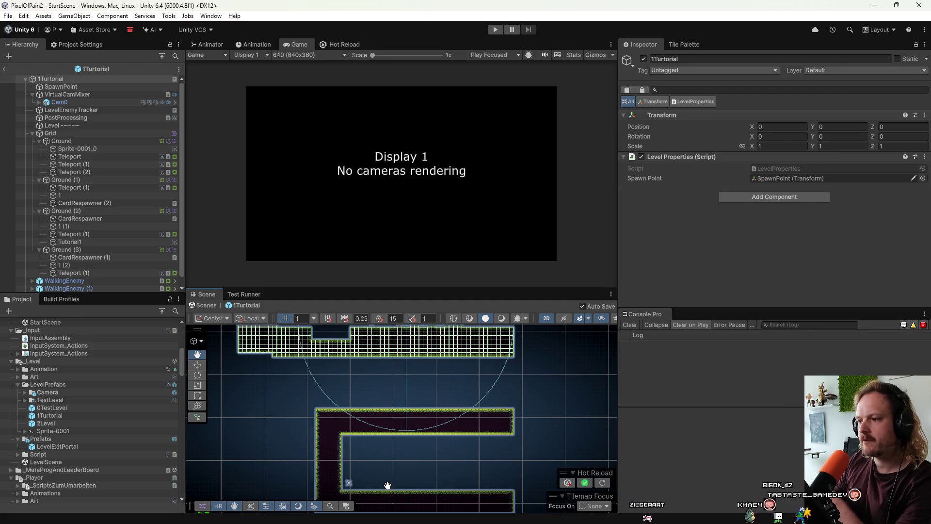
pyautogui.scroll(-8, 387, 485)
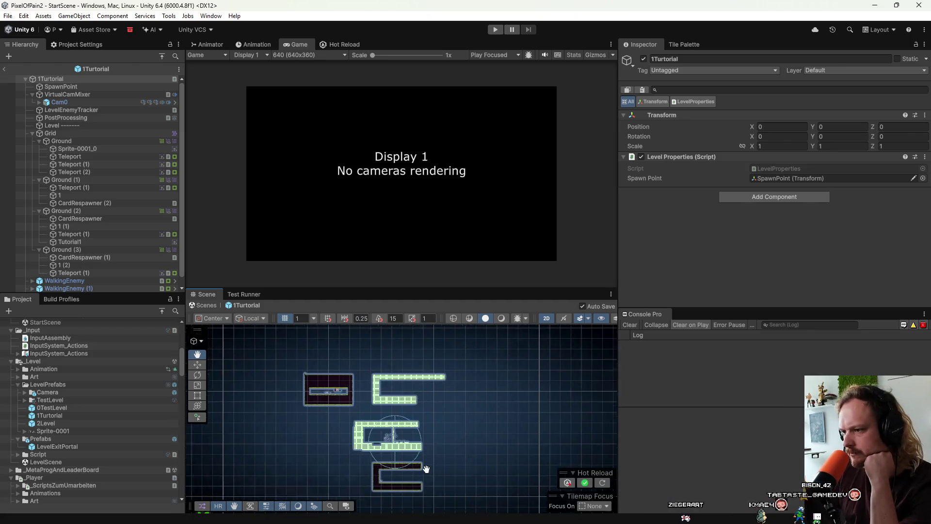
pyautogui.moveTo(435, 494); pyautogui.dragTo(435, 474)
pyautogui.scroll(6, 340, 390)
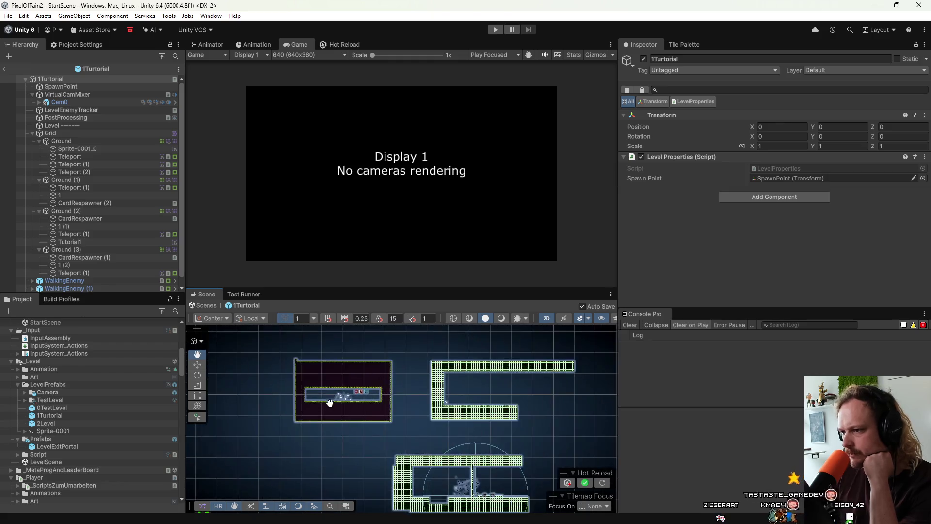
pyautogui.scroll(8, 362, 379)
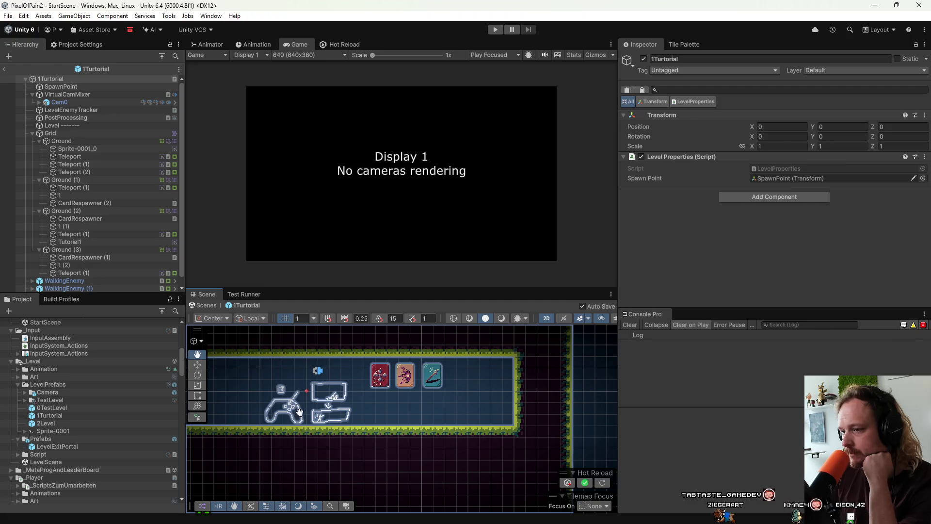
pyautogui.scroll(-3, 383, 398)
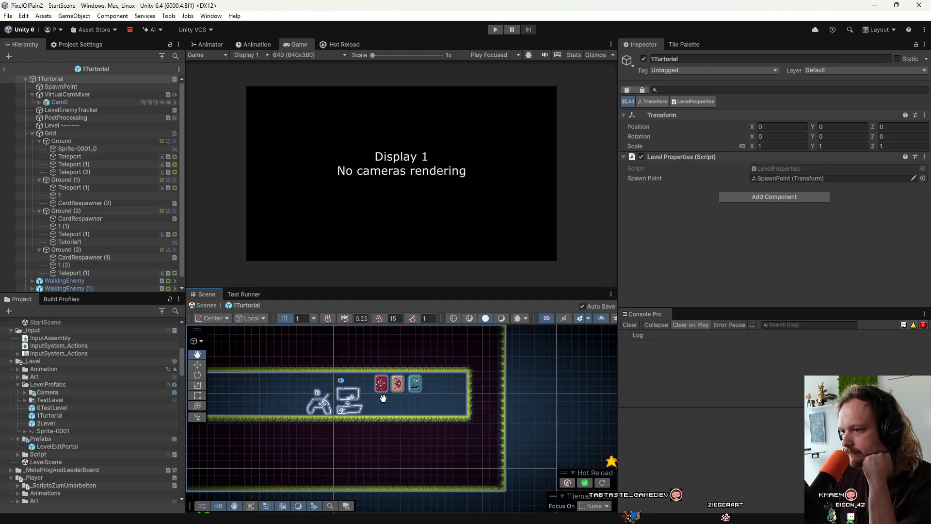
pyautogui.scroll(-2, 382, 398)
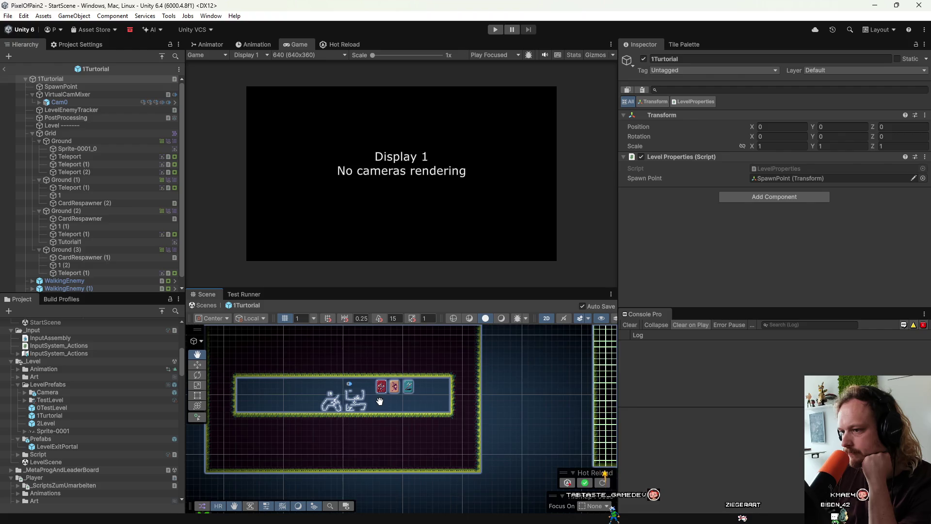
pyautogui.scroll(-1, 383, 405)
pyautogui.scroll(-2, 417, 430)
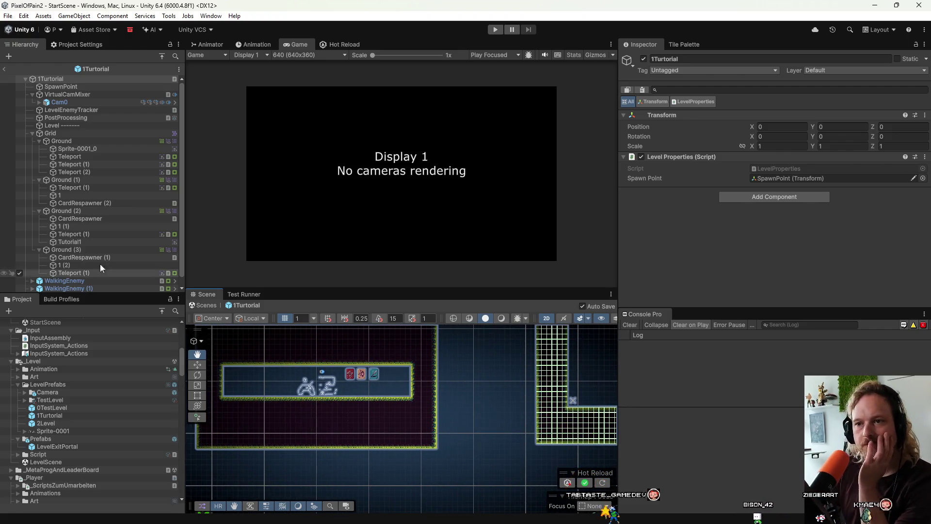
pyautogui.scroll(-5, 109, 423)
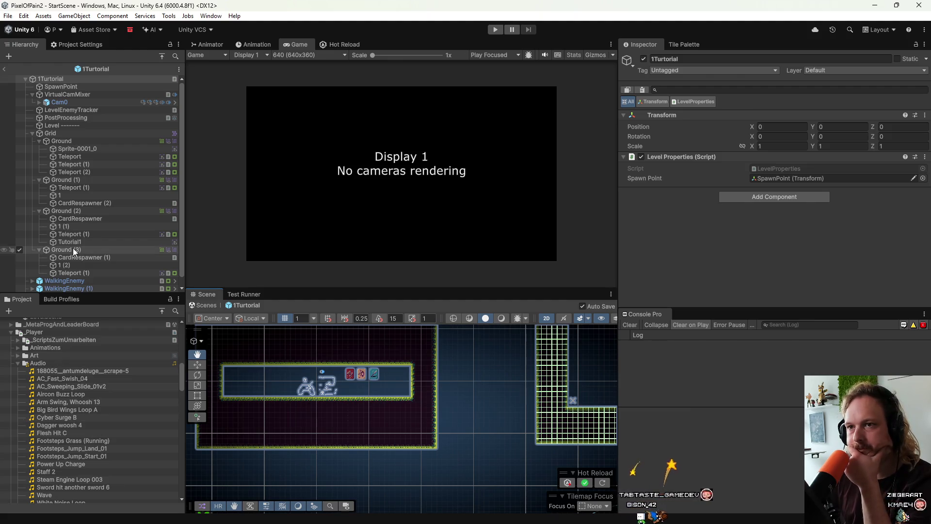
# Step: Exit prefab mode to return to StartScene, then switch back to the Claude app
pyautogui.click(4, 68)
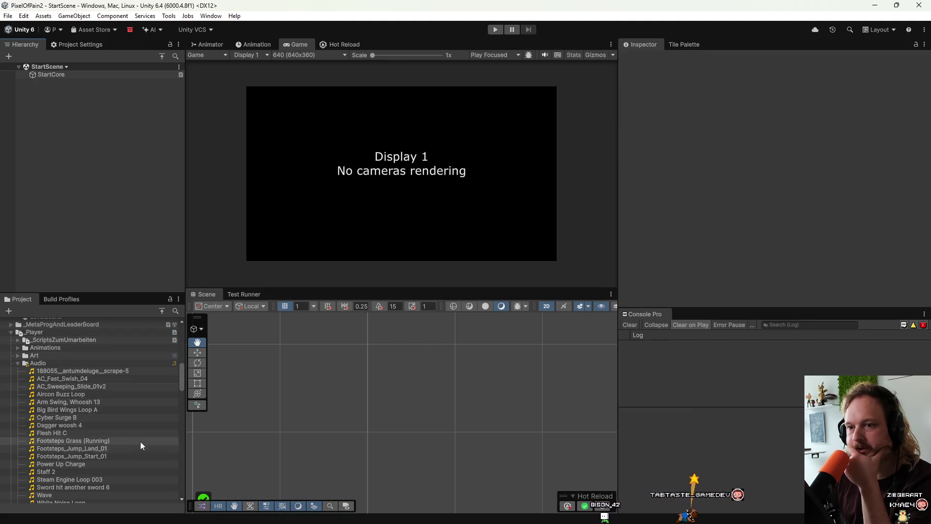
pyautogui.scroll(-10, 109, 397)
pyautogui.scroll(5, 109, 396)
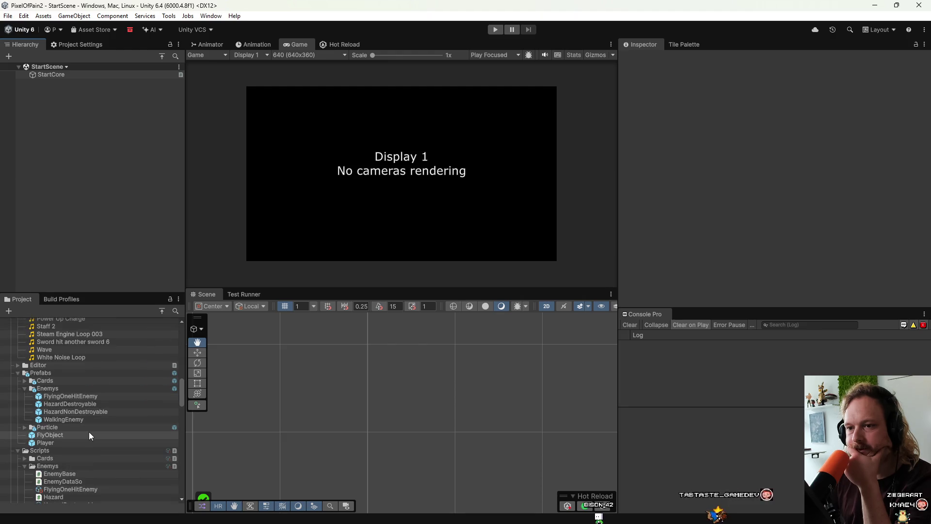
pyautogui.scroll(-10, 86, 444)
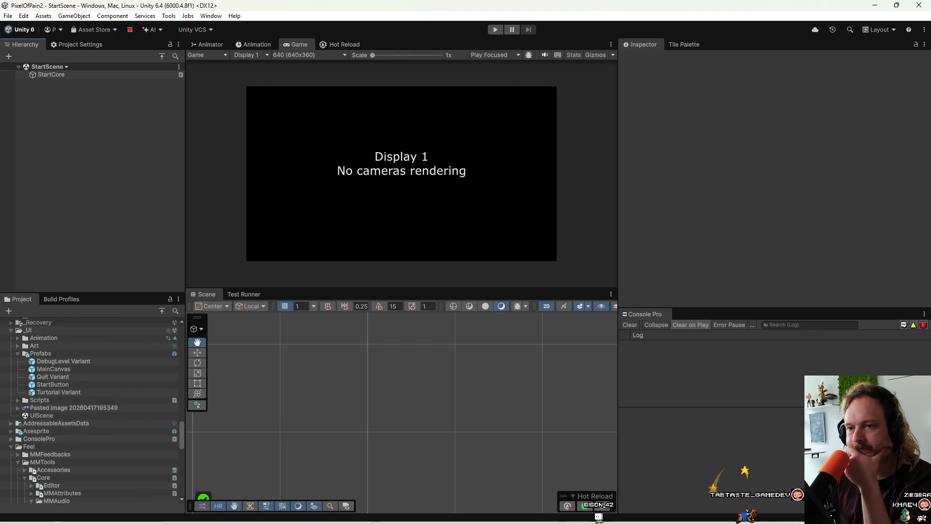
pyautogui.moveTo(459, 514)
pyautogui.click(724, 514)
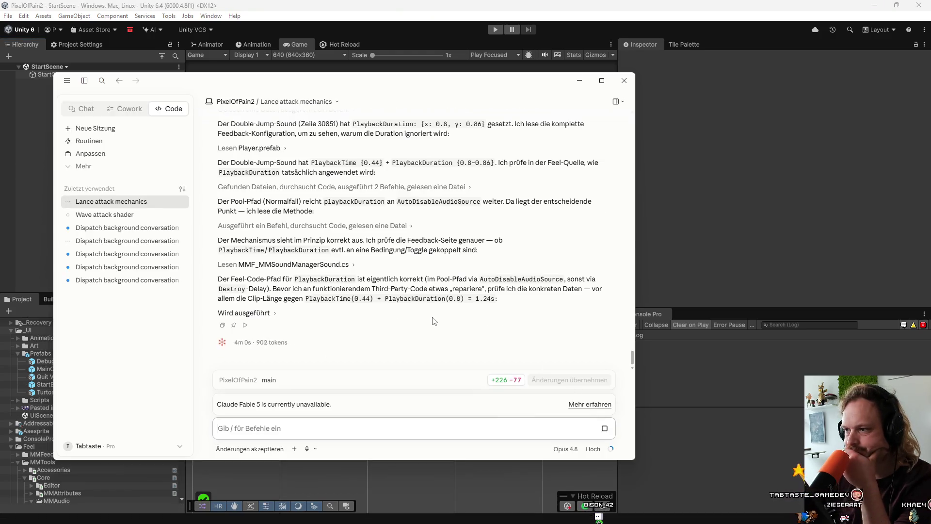
# Step: Allow Claude's audio-clip file search, move its window right, and open the MainCanvas prefab
pyautogui.click(551, 358)
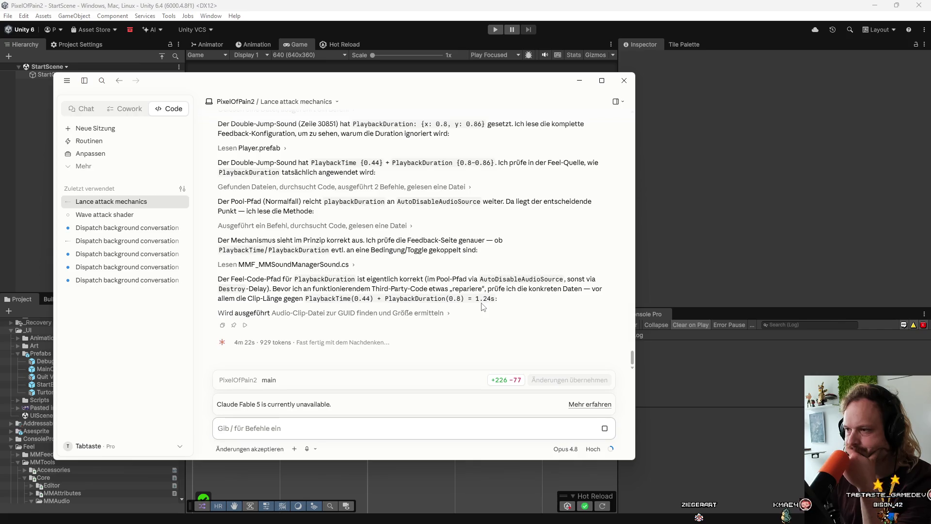
pyautogui.moveTo(459, 81)
pyautogui.mouseDown()
pyautogui.moveTo(671, 75)
pyautogui.moveTo(582, 71)
pyautogui.mouseUp()
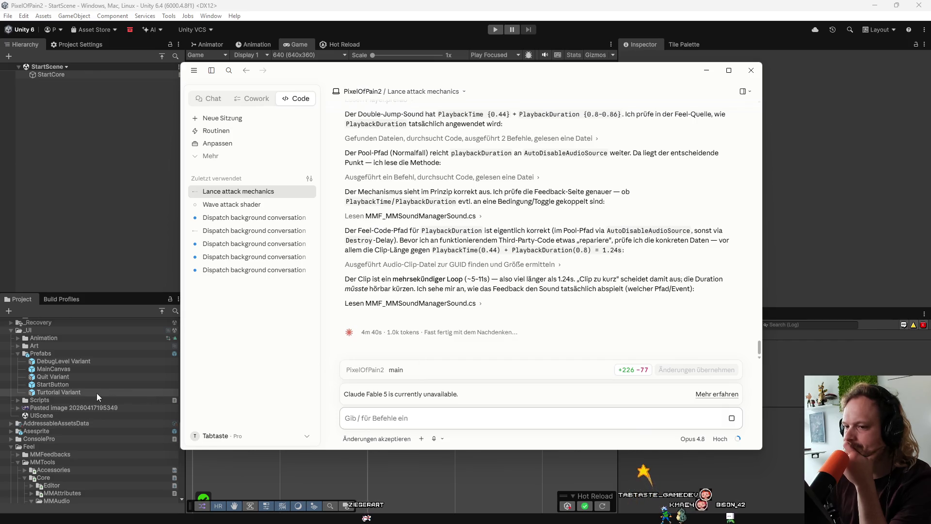
pyautogui.doubleClick(86, 368)
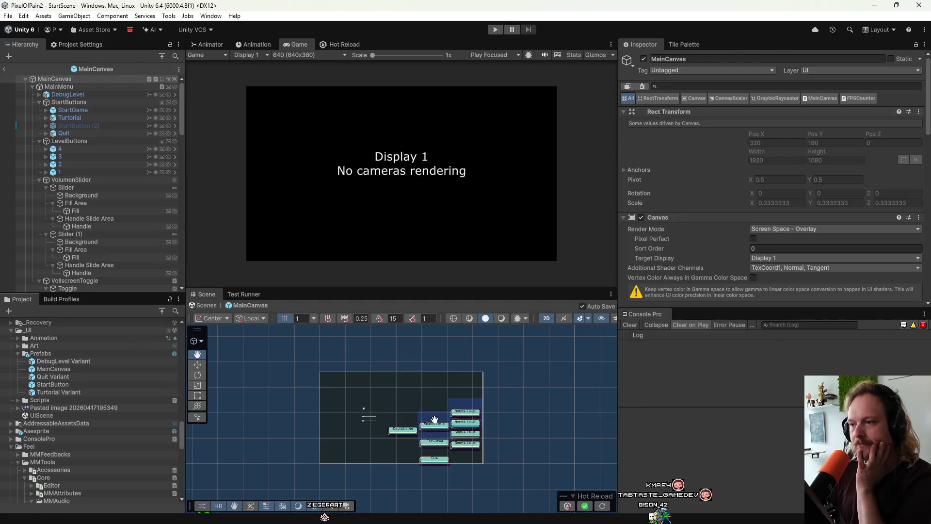
# Step: Zoom and pan around the MainCanvas menu buttons, then select level button 4
pyautogui.scroll(6, 402, 413)
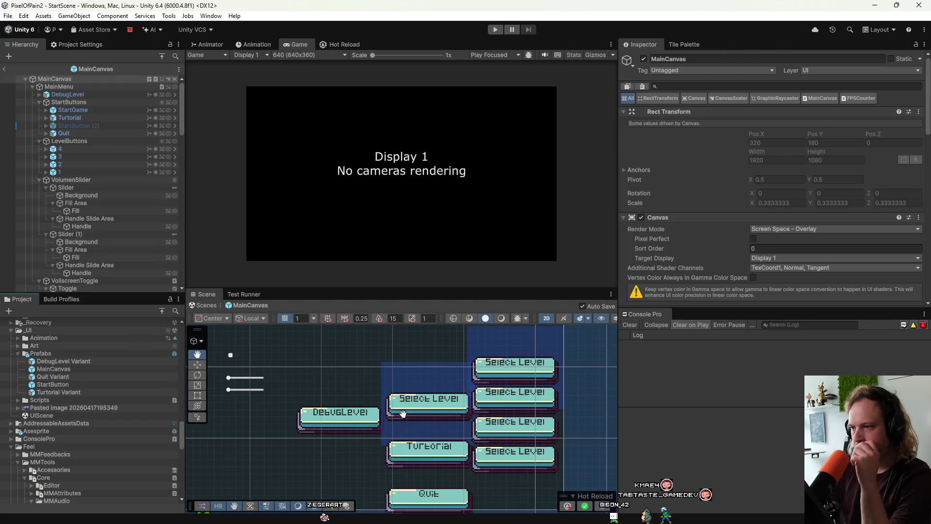
pyautogui.scroll(-4, 402, 414)
pyautogui.scroll(2, 402, 414)
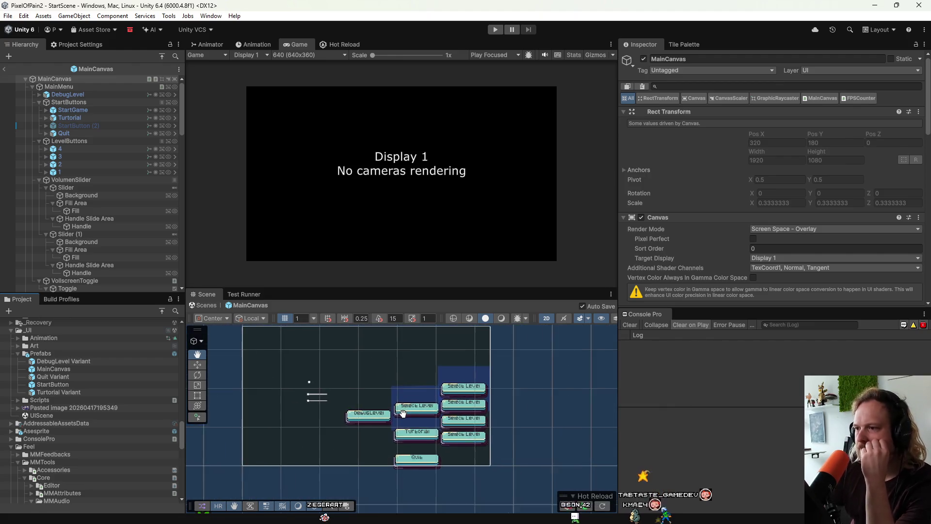
pyautogui.scroll(2, 402, 413)
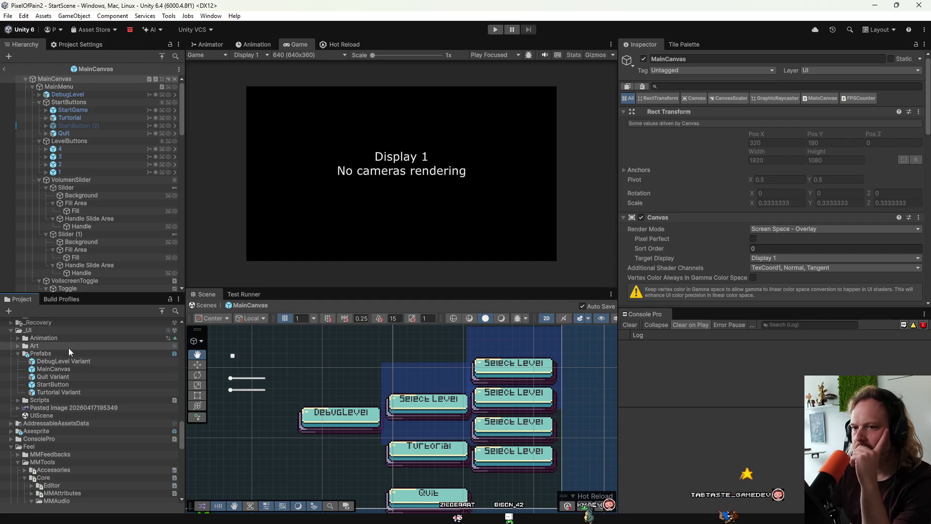
pyautogui.moveTo(308, 416); pyautogui.dragTo(401, 418)
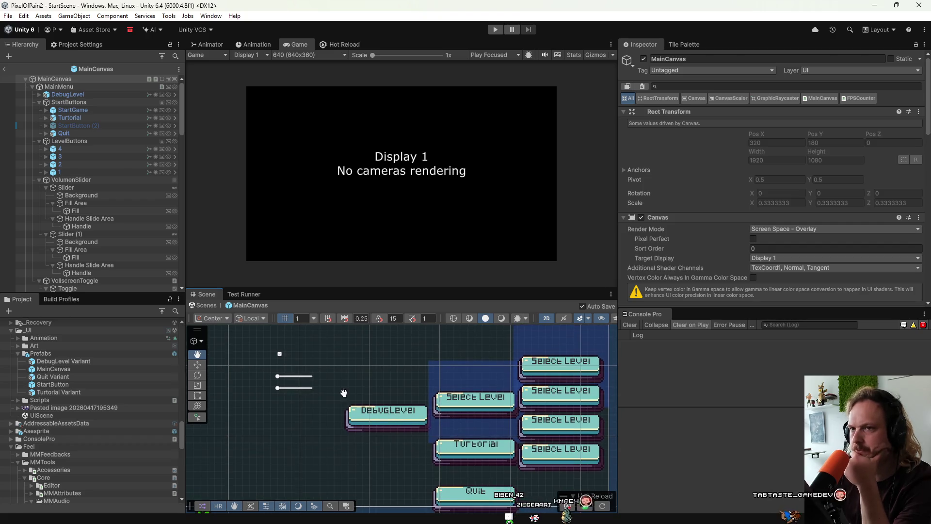
pyautogui.click(83, 148)
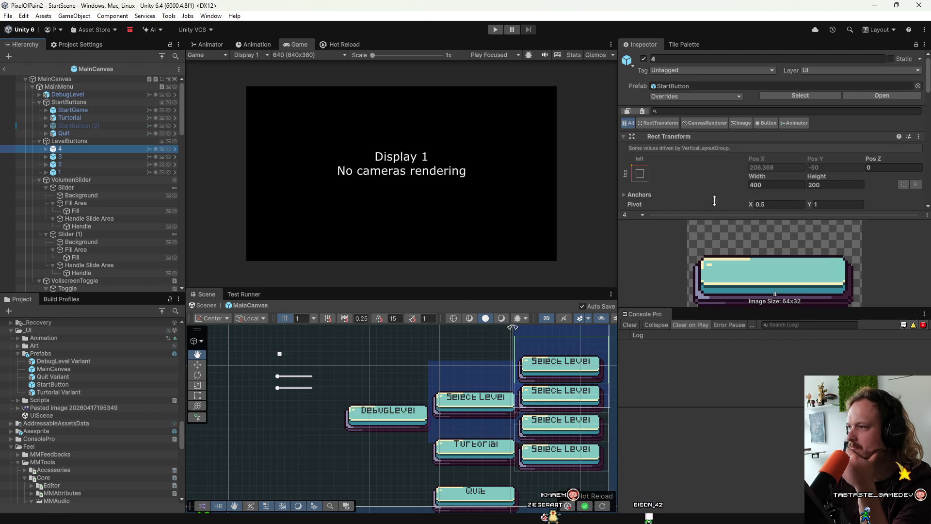
# Step: Locate button 4's source image and view the Button texture's import settings
pyautogui.scroll(-5, 726, 190)
pyautogui.click(771, 148)
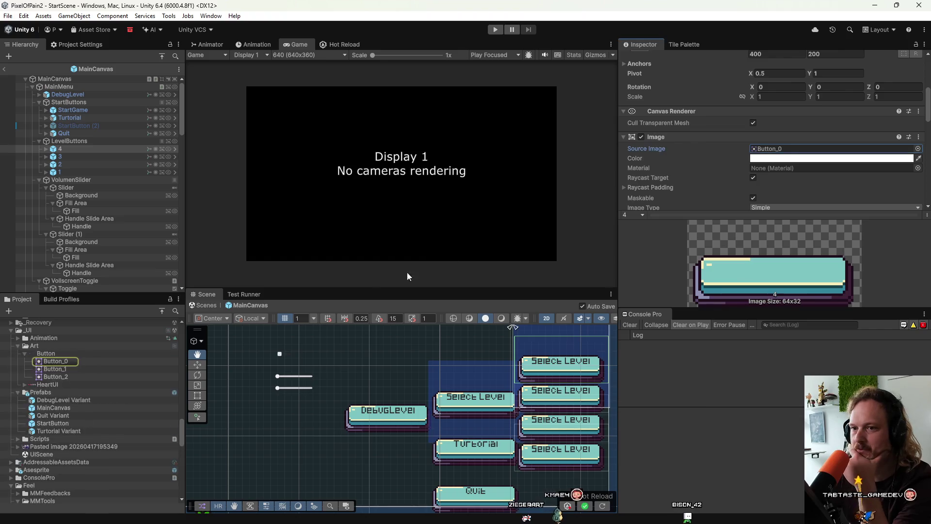
pyautogui.click(75, 353)
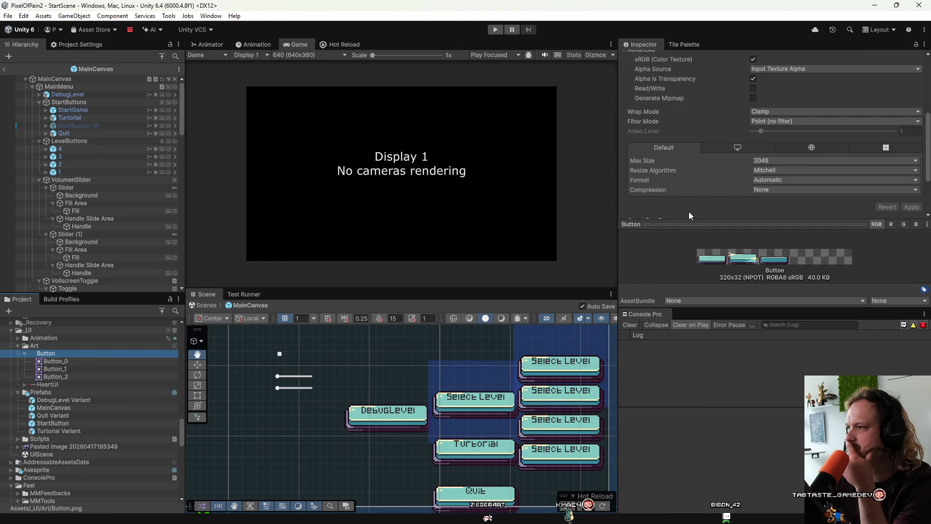
pyautogui.scroll(5, 702, 185)
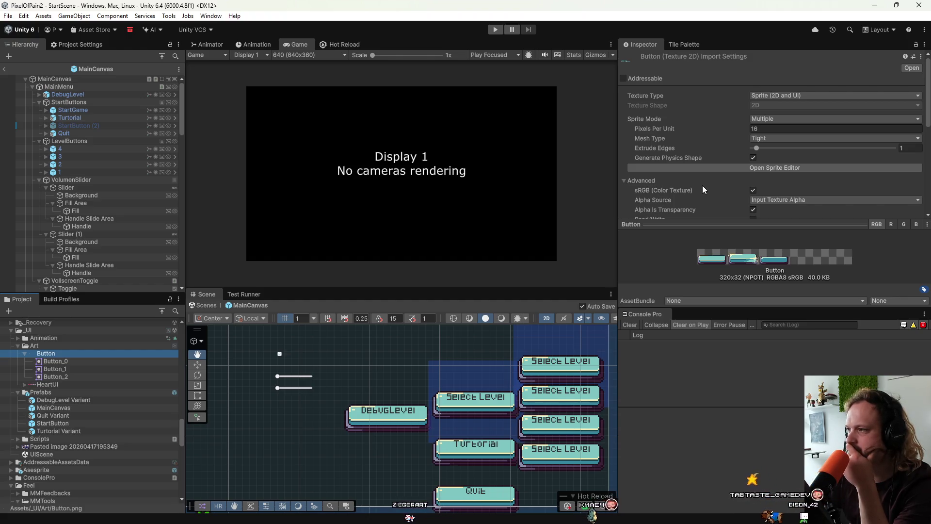
pyautogui.moveTo(700, 191)
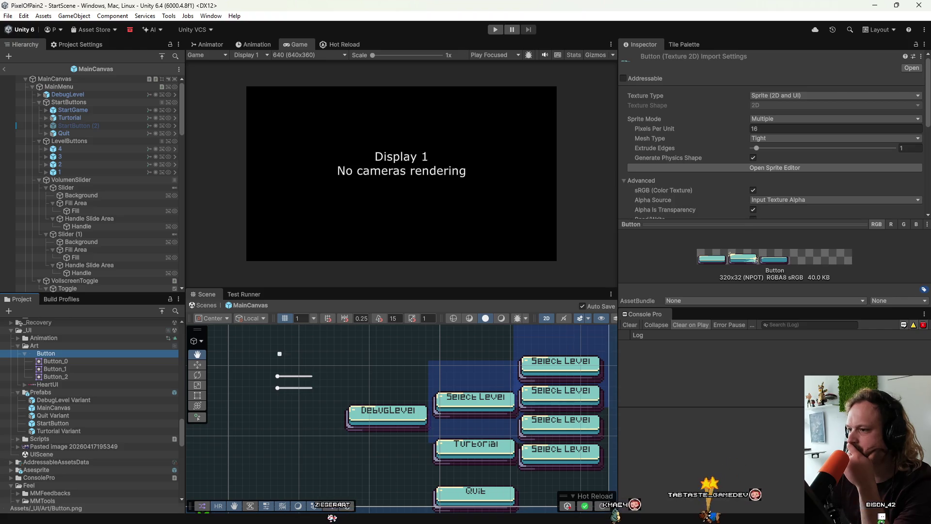
# Step: Select MainMenu, enlarge the Inspector, then show MainCanvas's Canvas Scaler with its 1920×1080 reference
pyautogui.scroll(-5, 308, 415)
pyautogui.moveTo(308, 413)
pyautogui.mouseDown()
pyautogui.moveTo(374, 441)
pyautogui.moveTo(370, 434)
pyautogui.mouseUp()
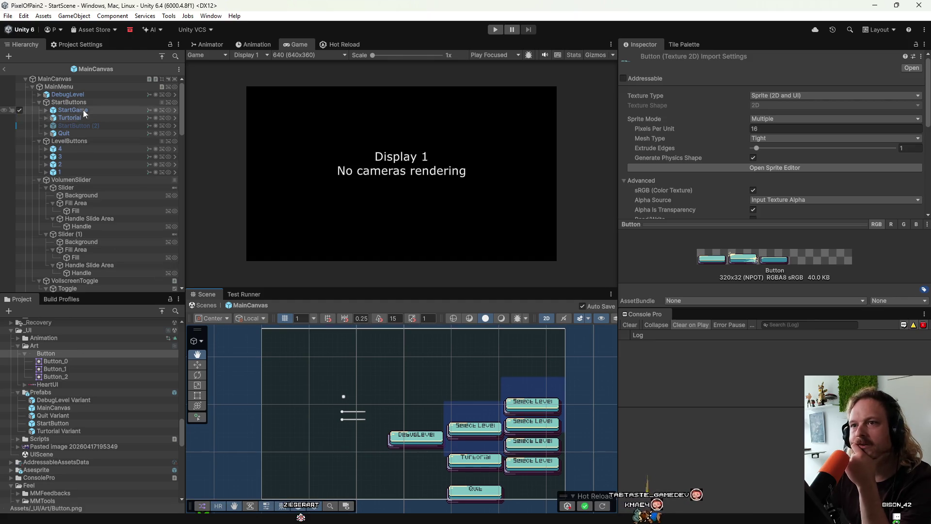
pyautogui.click(72, 87)
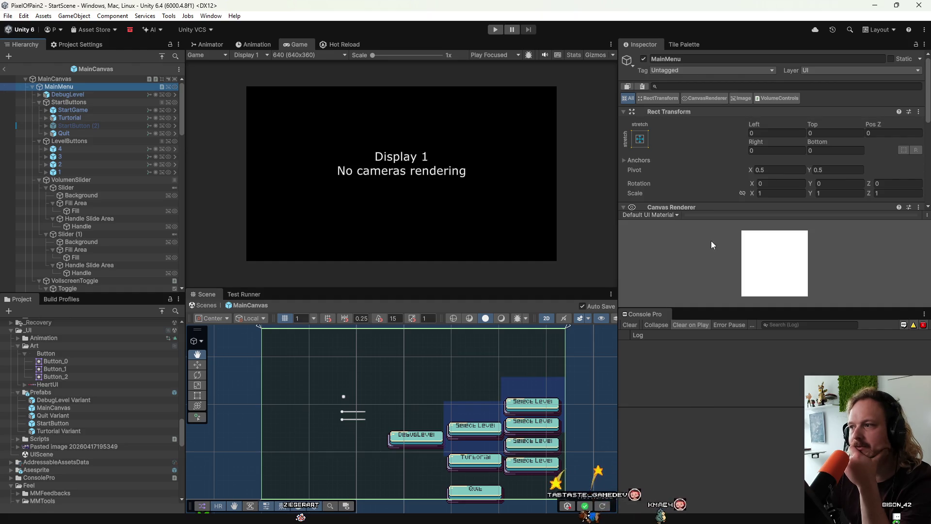
pyautogui.moveTo(762, 212)
pyautogui.mouseDown()
pyautogui.moveTo(771, 290)
pyautogui.moveTo(778, 232)
pyautogui.mouseUp()
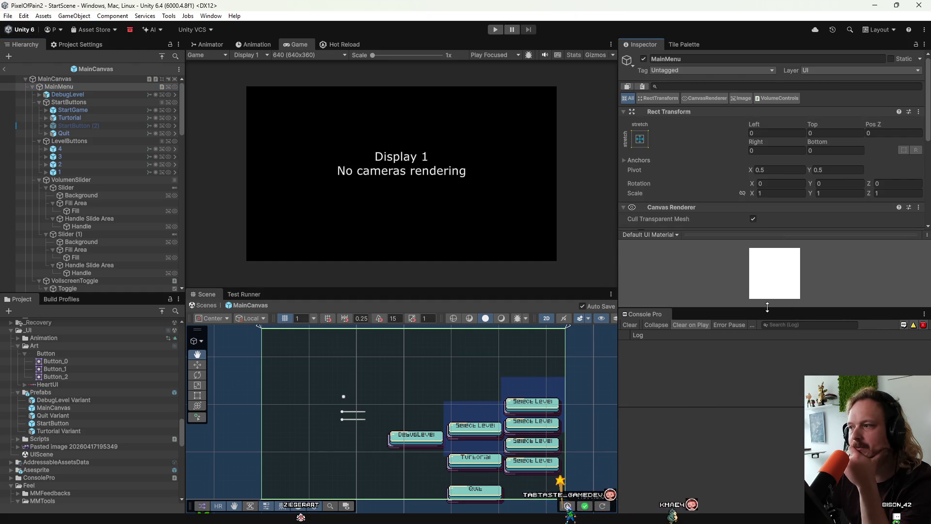
pyautogui.moveTo(767, 306); pyautogui.dragTo(767, 444)
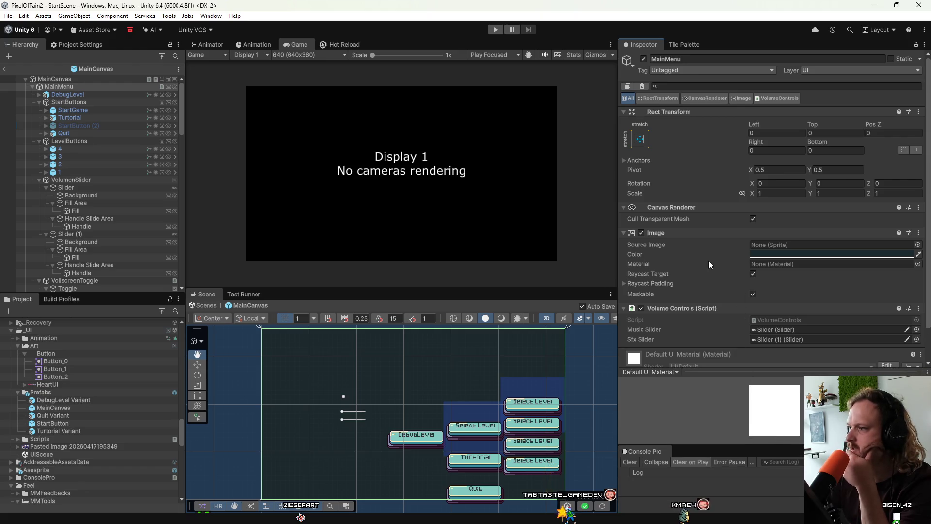
pyautogui.scroll(-2, 708, 260)
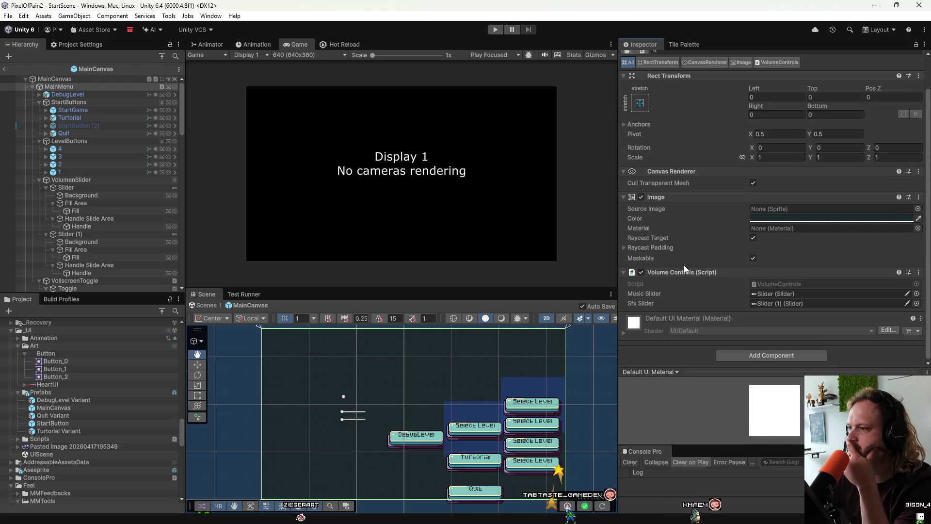
pyautogui.click(95, 78)
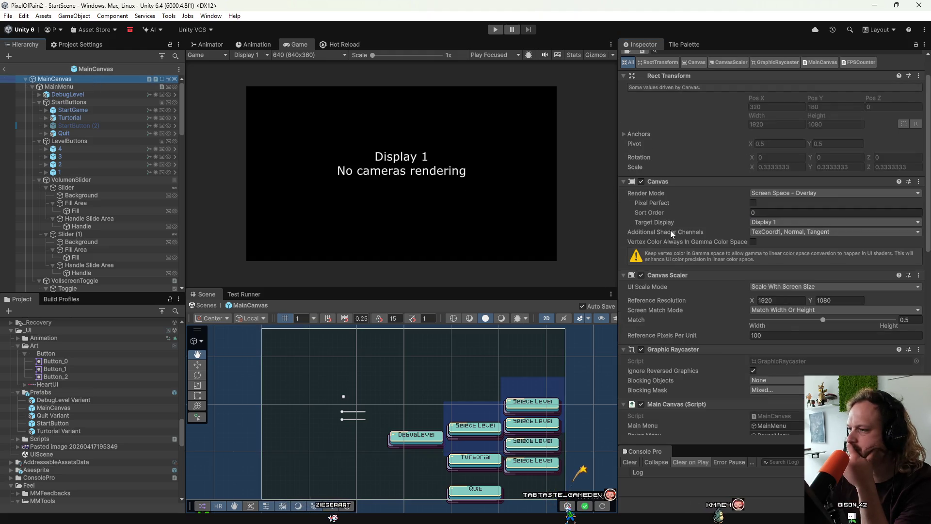
pyautogui.click(767, 335)
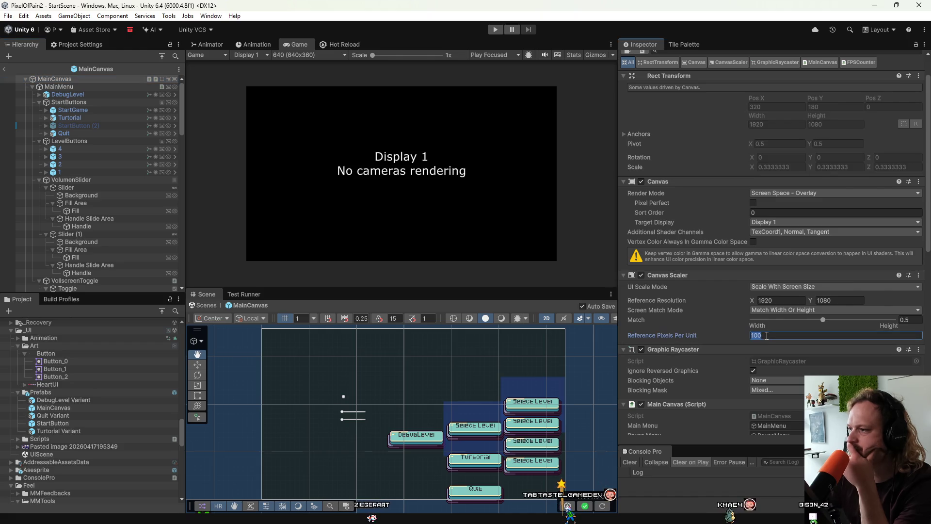
# Step: Enter 16 for MainCanvas's Reference Pixels Per Unit, glance at Claude's notification, and return to Unity
pyautogui.write('16')
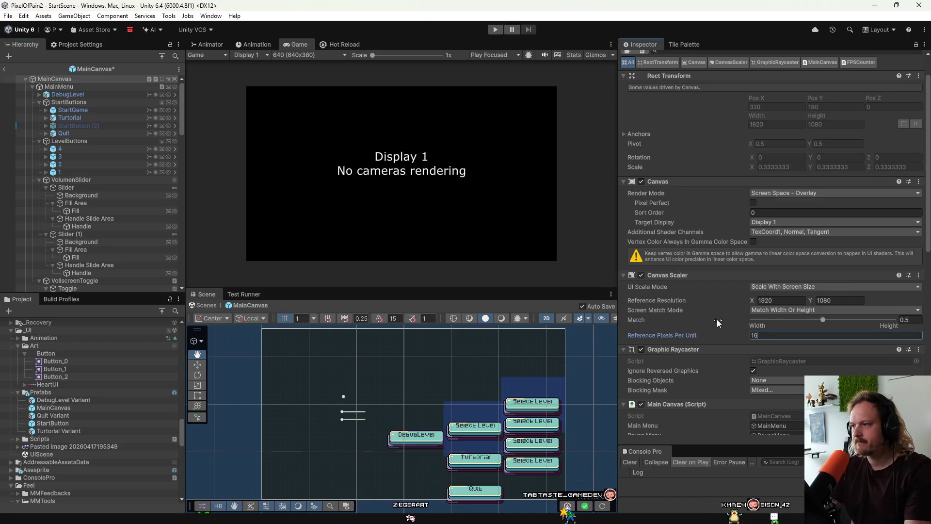
pyautogui.click(717, 319)
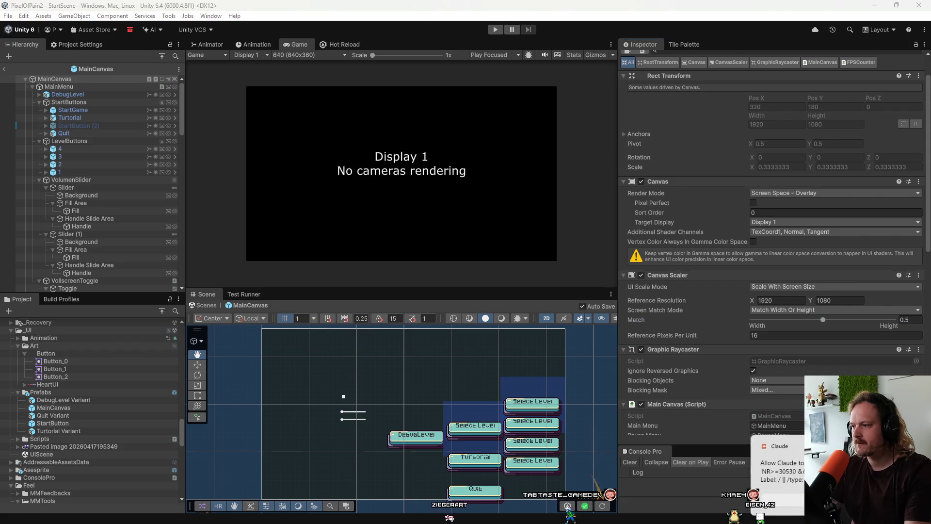
pyautogui.click(775, 460)
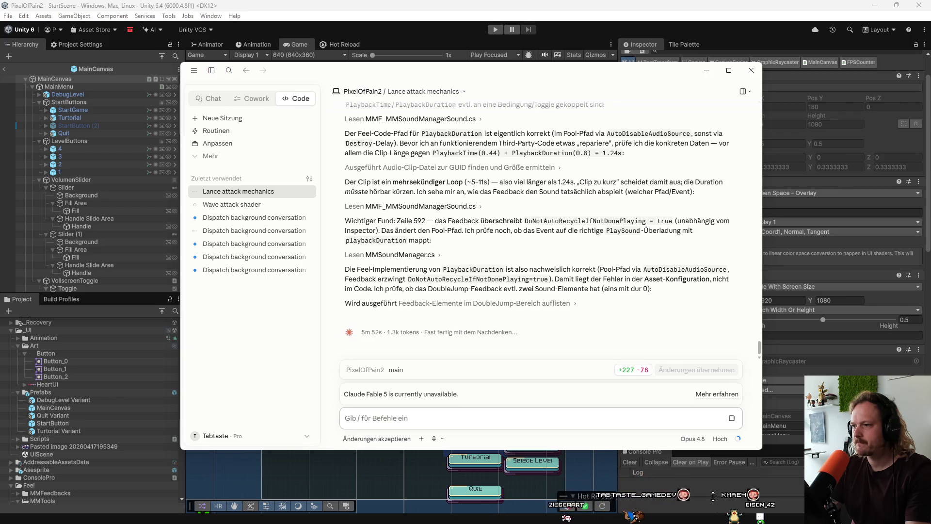
pyautogui.click(713, 495)
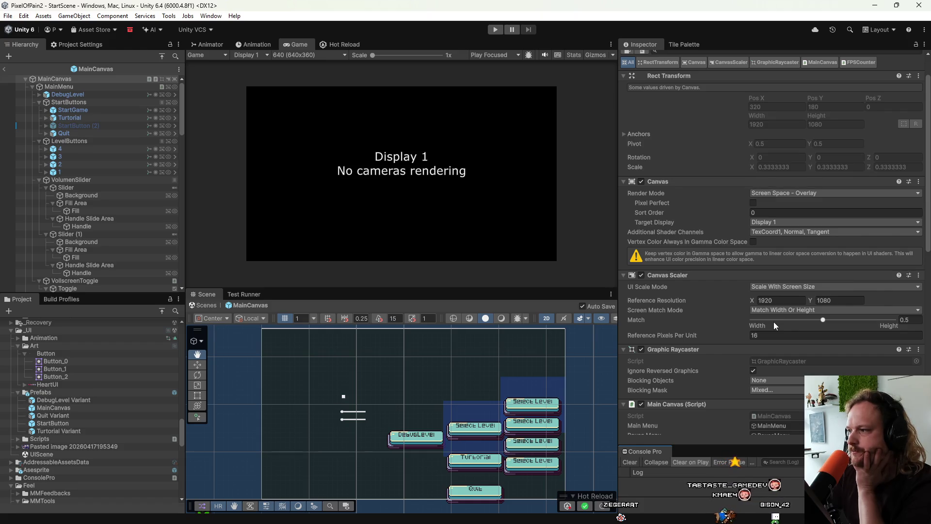
pyautogui.click(765, 289)
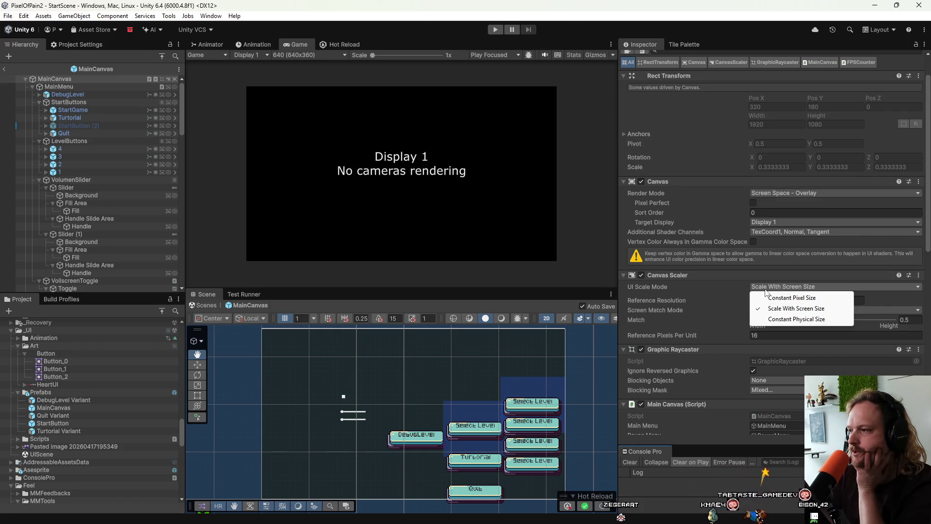
pyautogui.click(776, 297)
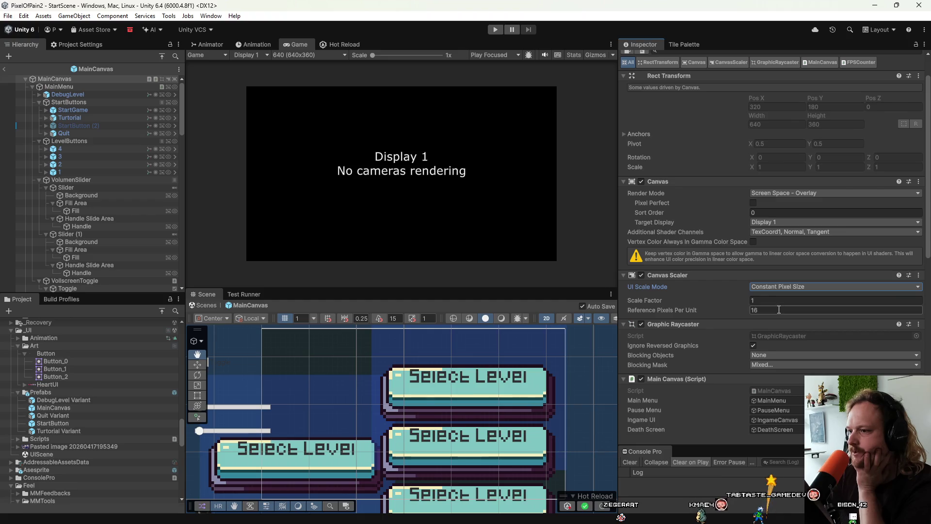
pyautogui.scroll(-2, 314, 439)
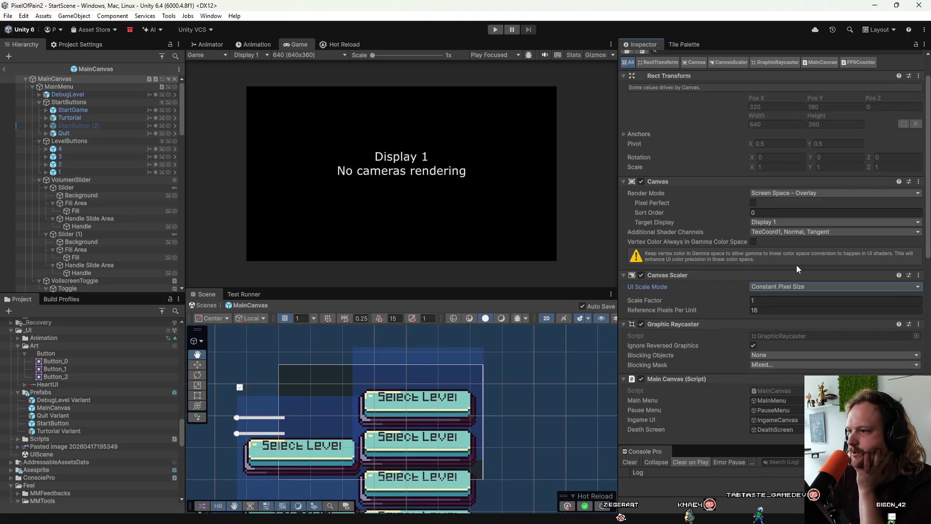
pyautogui.scroll(-3, 509, 407)
pyautogui.moveTo(507, 342); pyautogui.dragTo(507, 371)
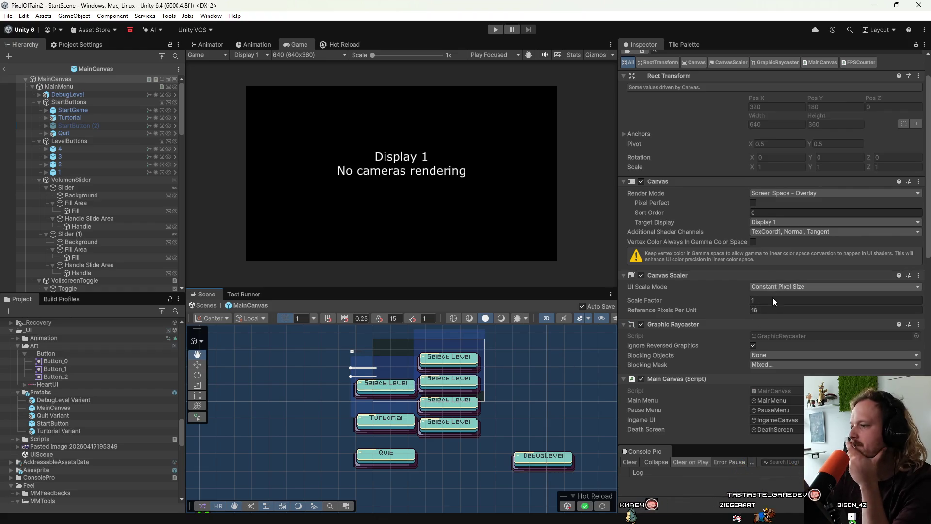
pyautogui.moveTo(650, 299)
pyautogui.mouseDown()
pyautogui.moveTo(668, 299)
pyautogui.moveTo(624, 304)
pyautogui.moveTo(638, 304)
pyautogui.mouseUp()
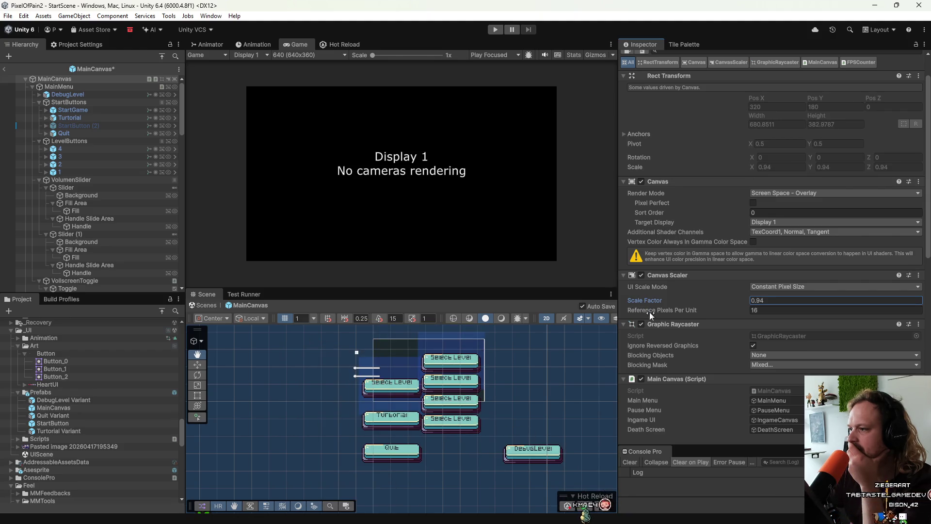
pyautogui.click(771, 300)
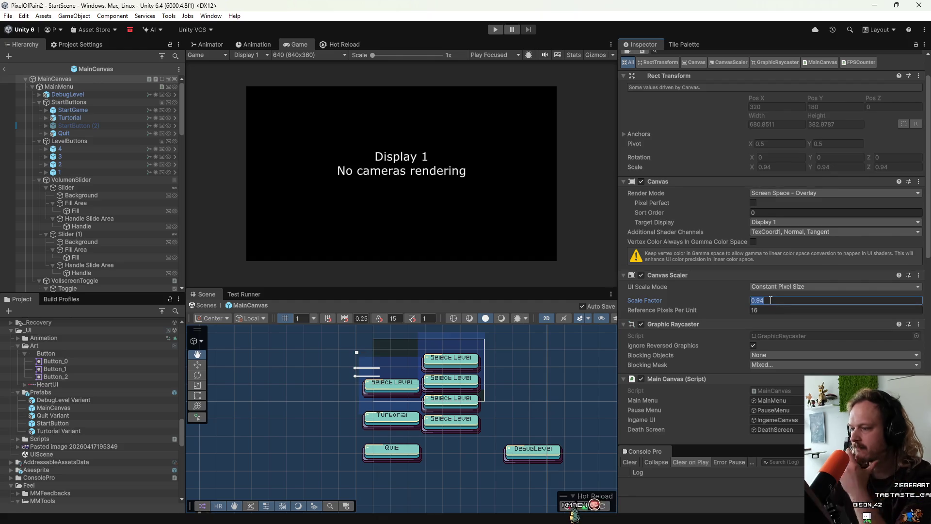
pyautogui.write('1')
pyautogui.click(695, 310)
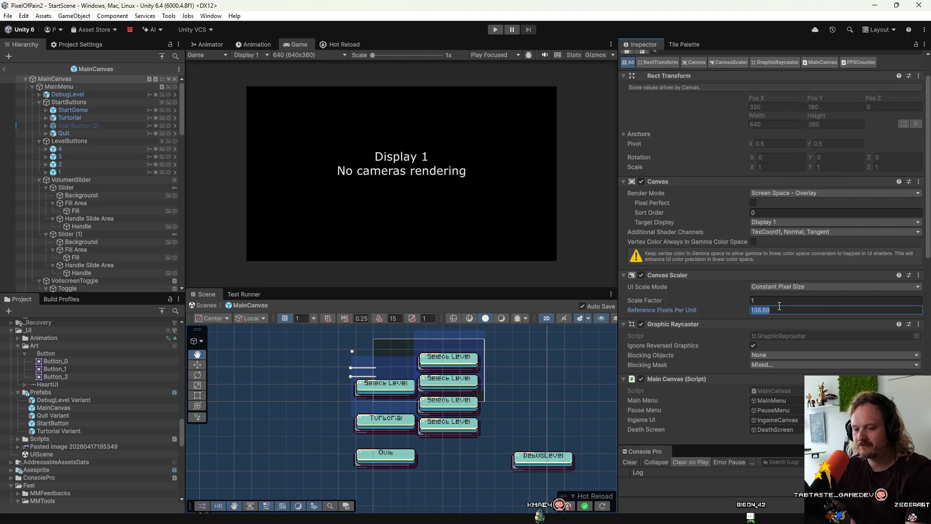
pyautogui.click(775, 286)
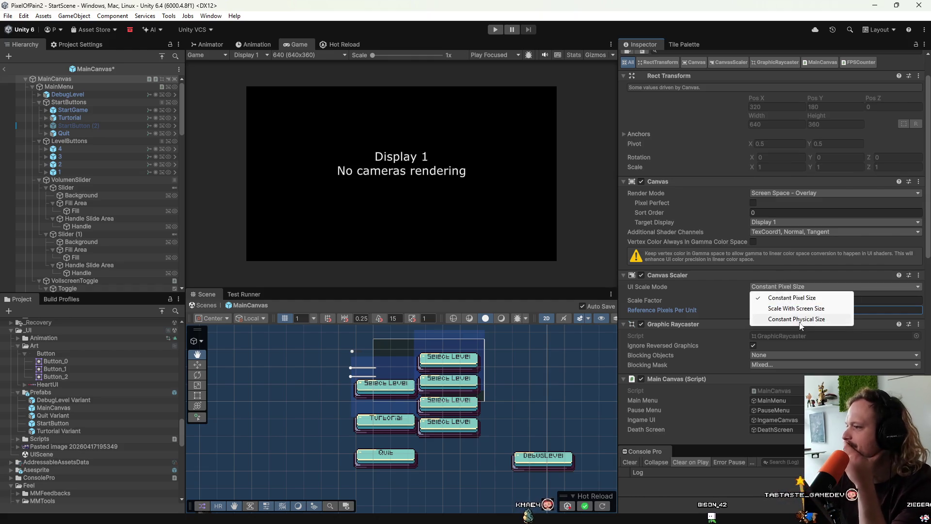
pyautogui.click(755, 302)
pyautogui.moveTo(692, 304); pyautogui.dragTo(323, 509)
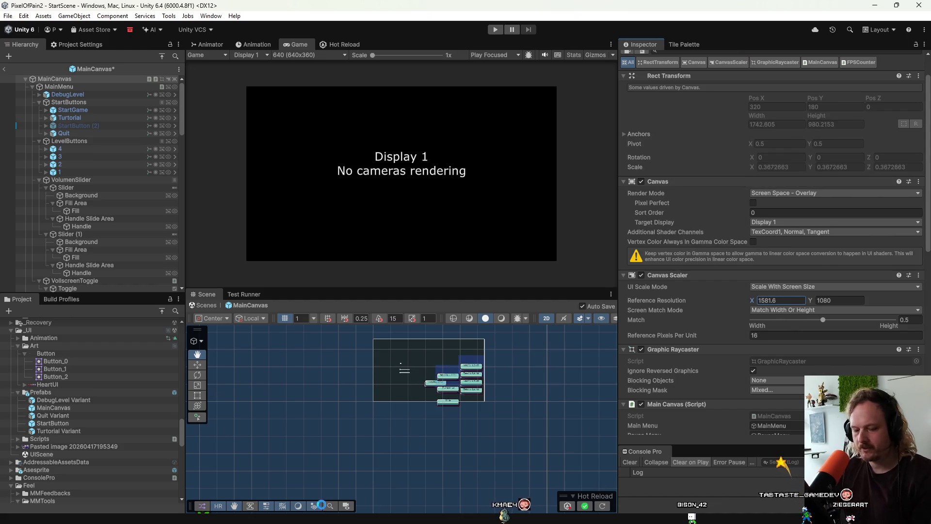
pyautogui.hotkey('ctrl', 'z')
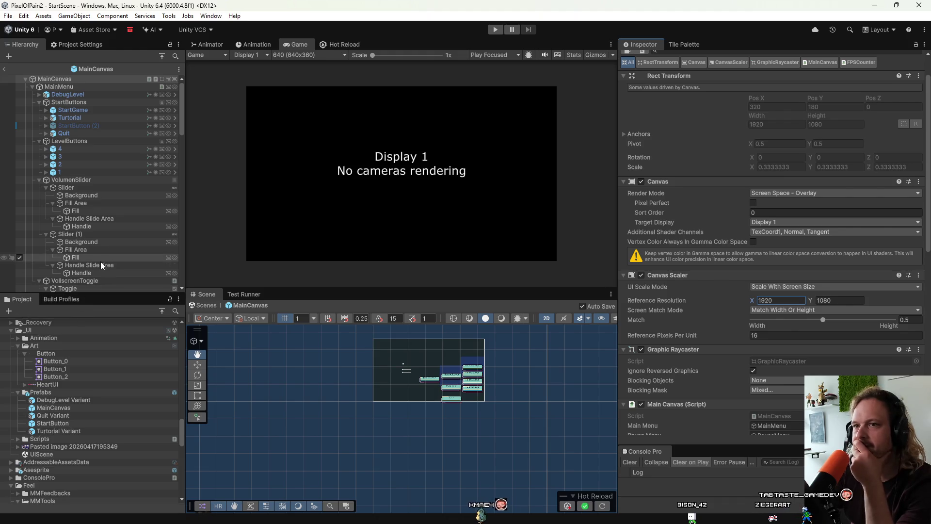
# Step: Check the Player's Resolution and Presentation settings for 640×360 in Project Settings
pyautogui.click(85, 45)
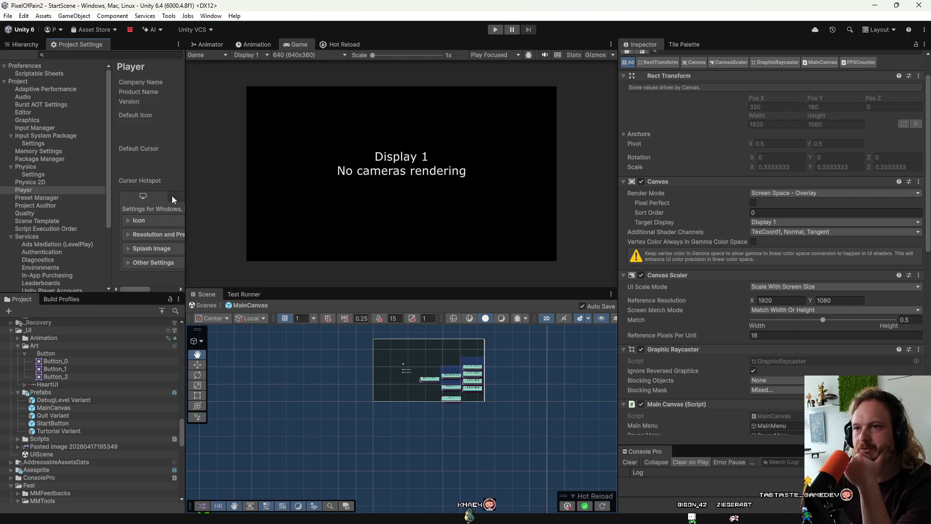
pyautogui.moveTo(185, 183); pyautogui.dragTo(371, 184)
pyautogui.click(176, 220)
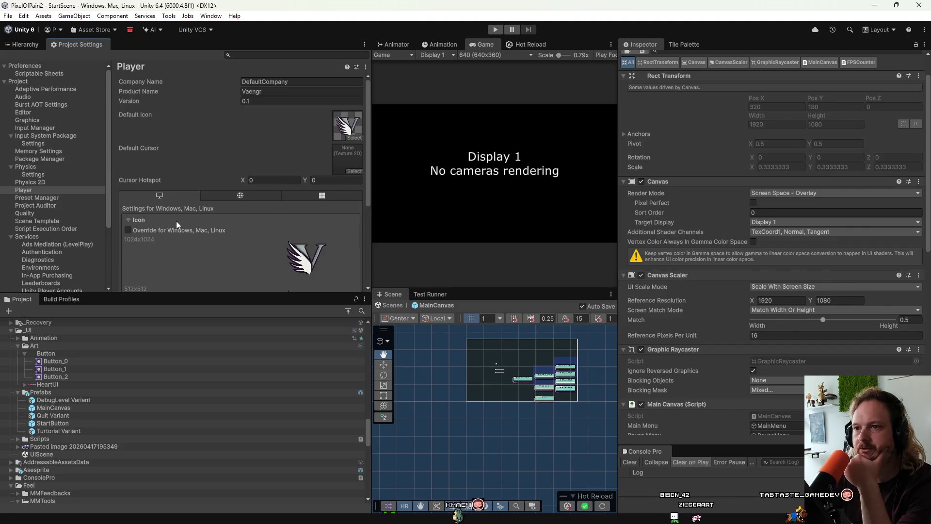
pyautogui.click(174, 222)
pyautogui.click(165, 237)
pyautogui.scroll(-4, 194, 241)
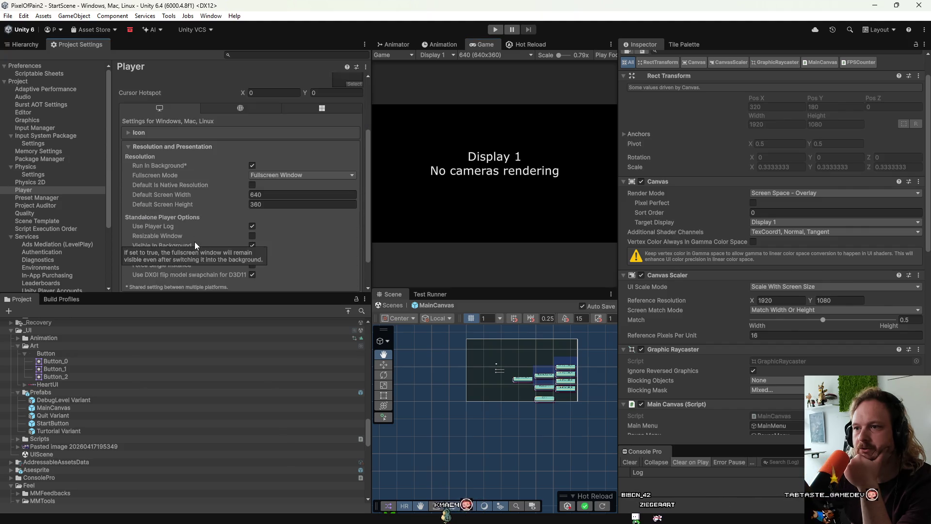
pyautogui.moveTo(370, 194); pyautogui.dragTo(194, 194)
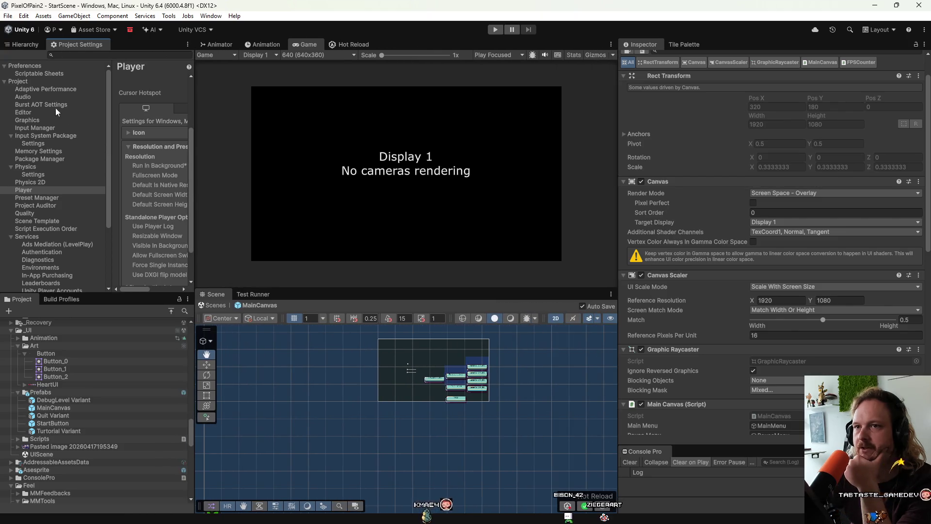
# Step: Inspect the Cameras prefab's Main Camera pixel-perfect settings, then open the MainCanvas prefab
pyautogui.click(28, 44)
pyautogui.scroll(2, 51, 388)
pyautogui.scroll(10, 51, 389)
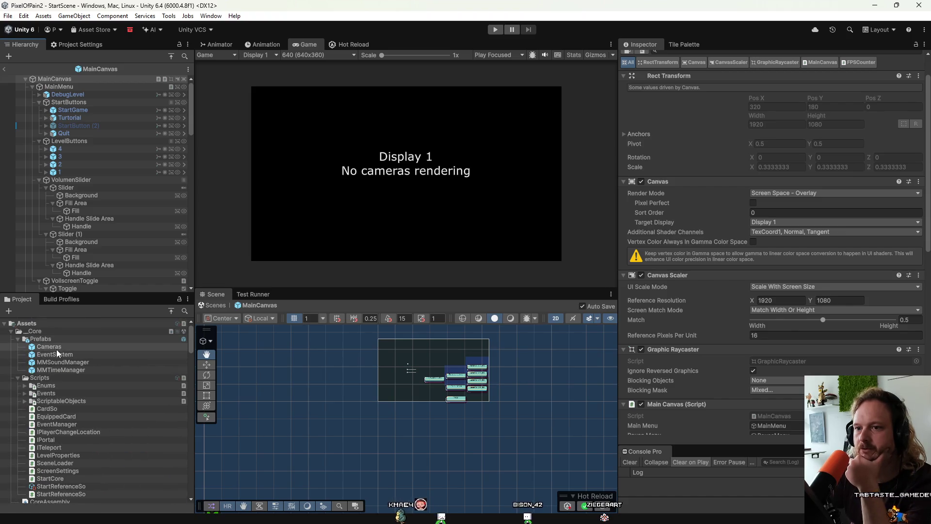
pyautogui.doubleClick(56, 348)
pyautogui.click(66, 86)
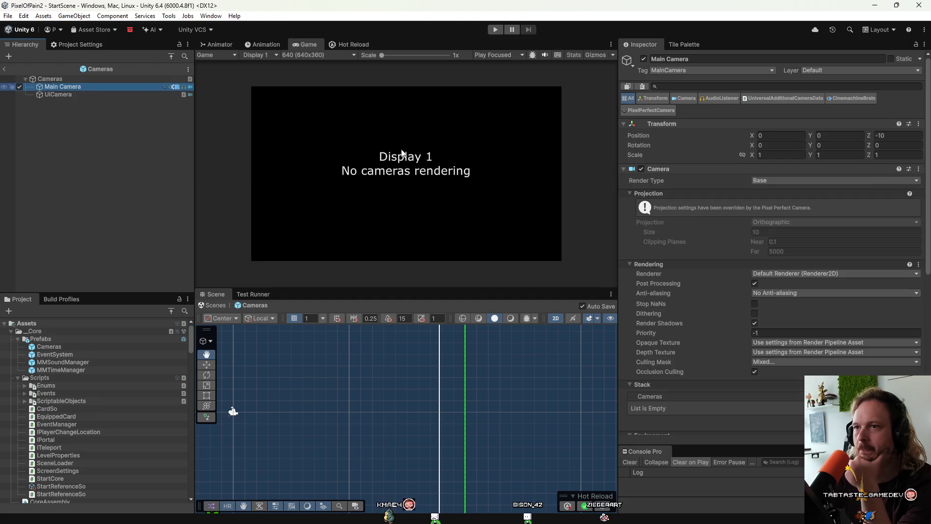
pyautogui.scroll(-10, 669, 283)
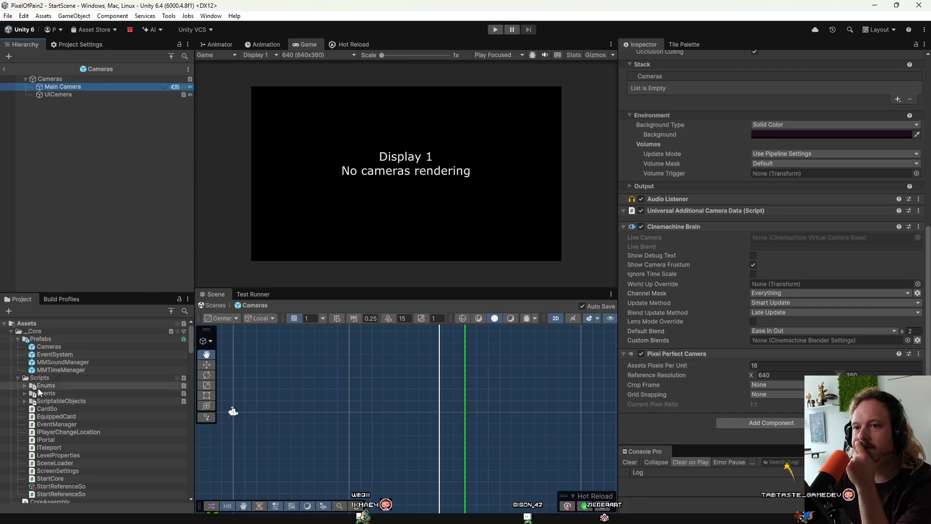
pyautogui.scroll(-15, 45, 398)
pyautogui.scroll(10, 46, 397)
pyautogui.click(57, 340)
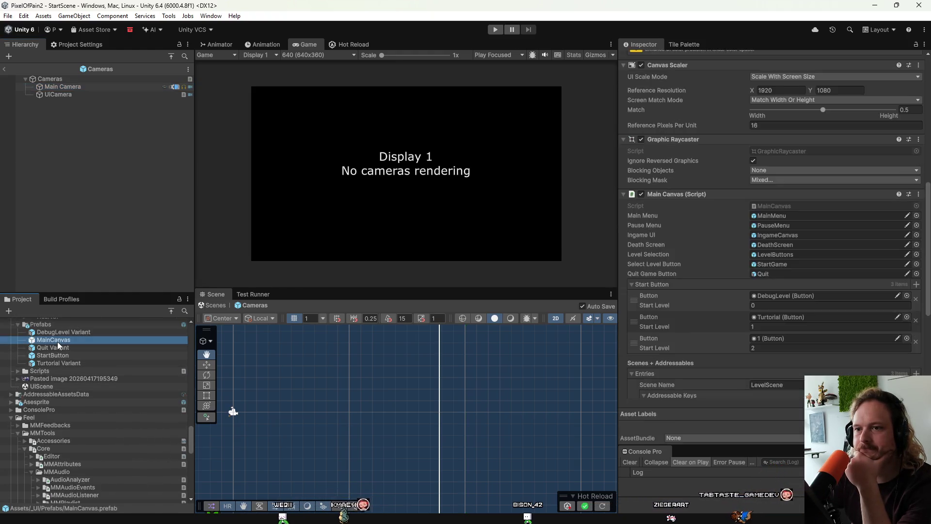
pyautogui.doubleClick(57, 342)
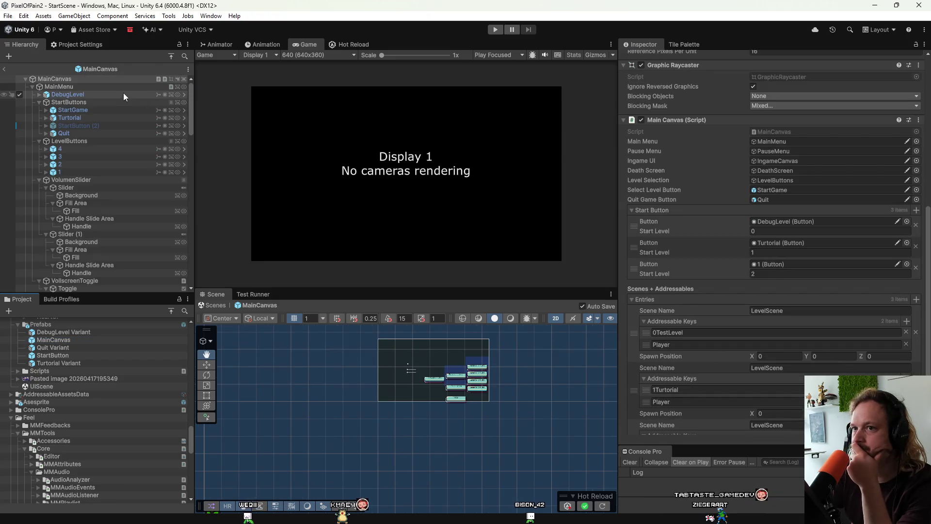
# Step: Enter 640 × 360 as the MainCanvas Canvas Scaler reference resolution
pyautogui.scroll(3, 696, 273)
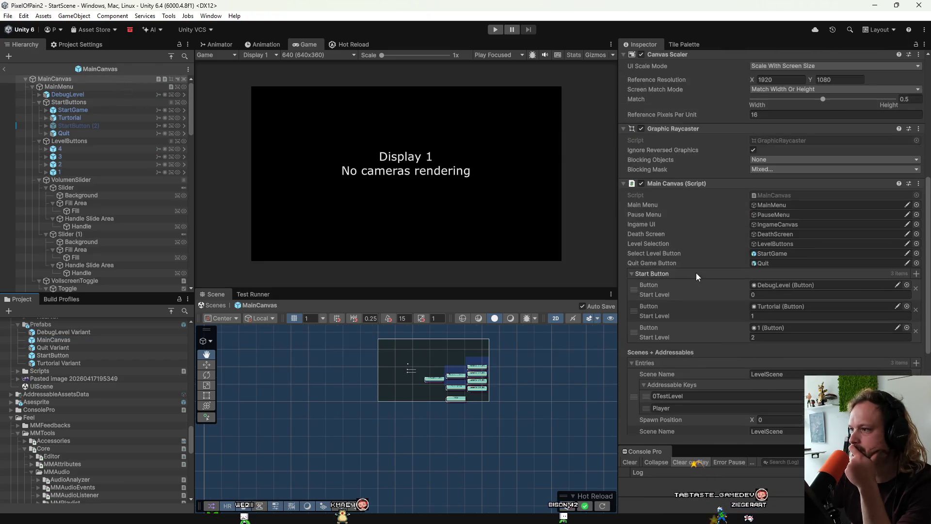
pyautogui.scroll(5, 696, 276)
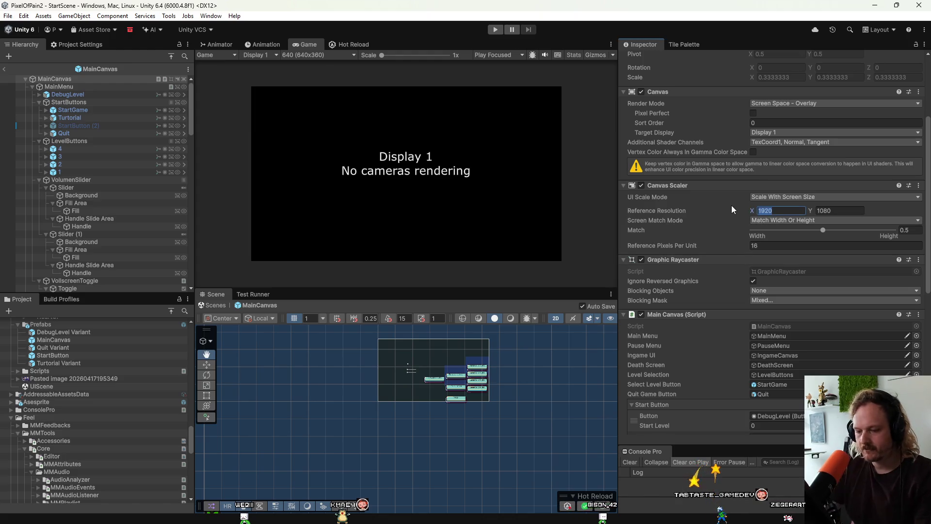
pyautogui.write('640')
pyautogui.press('Tab')
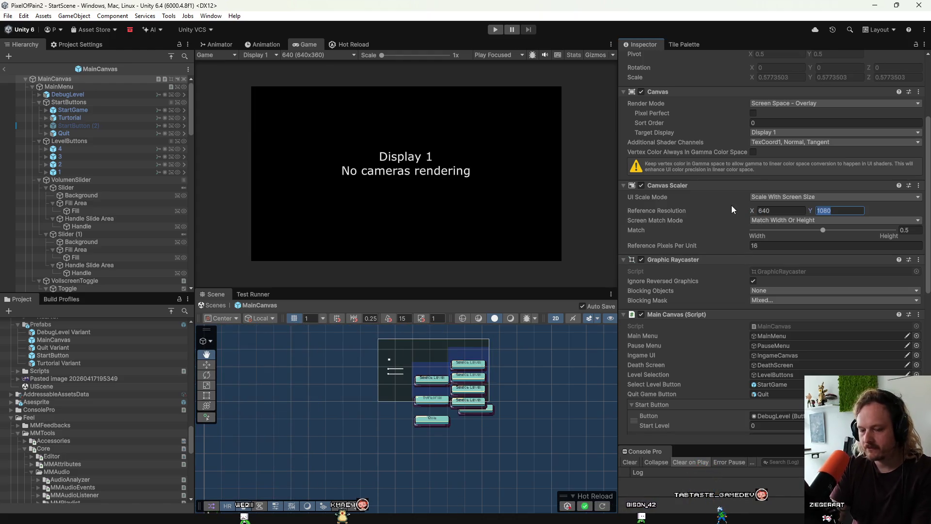
pyautogui.write('360')
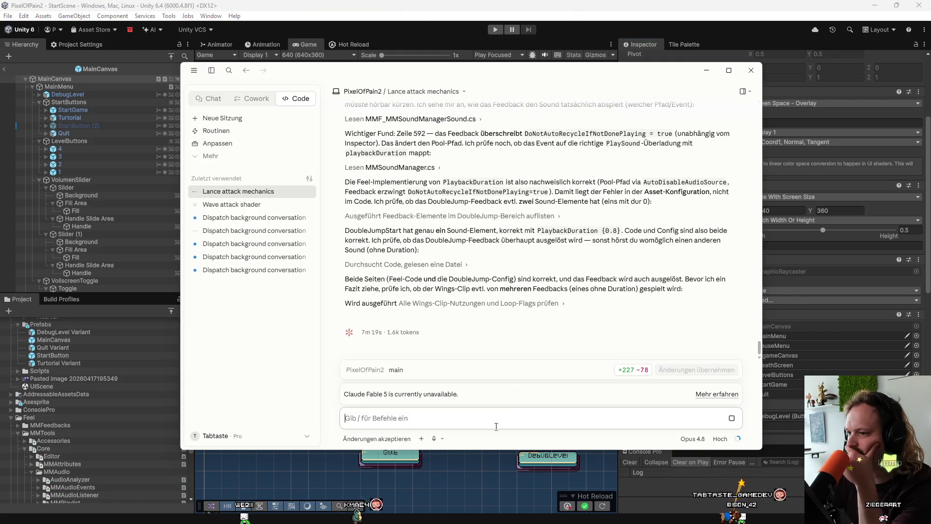
pyautogui.click(472, 489)
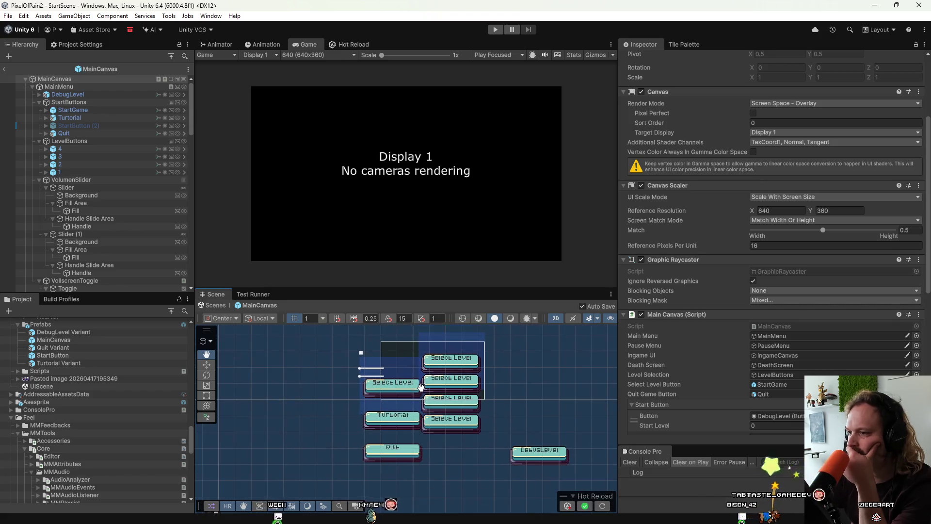
# Step: Set level buttons 4, 3, 2 and 1 to their native 64×32 size
pyautogui.click(103, 150)
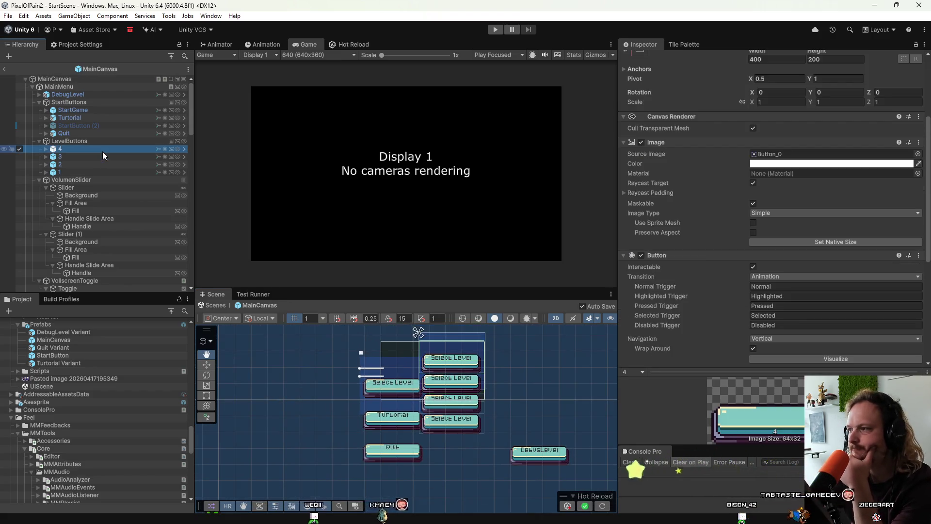
pyautogui.scroll(-8, 739, 326)
pyautogui.scroll(6, 715, 297)
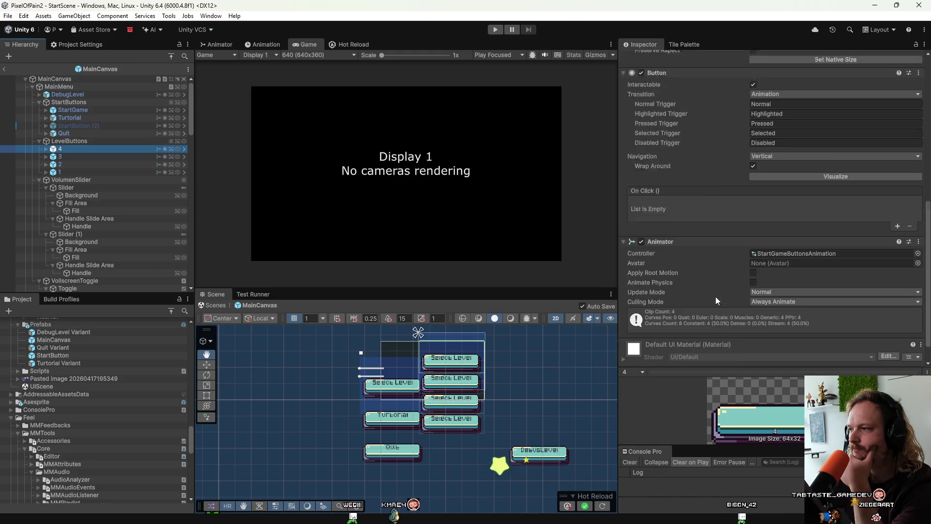
pyautogui.scroll(3, 714, 296)
pyautogui.click(789, 267)
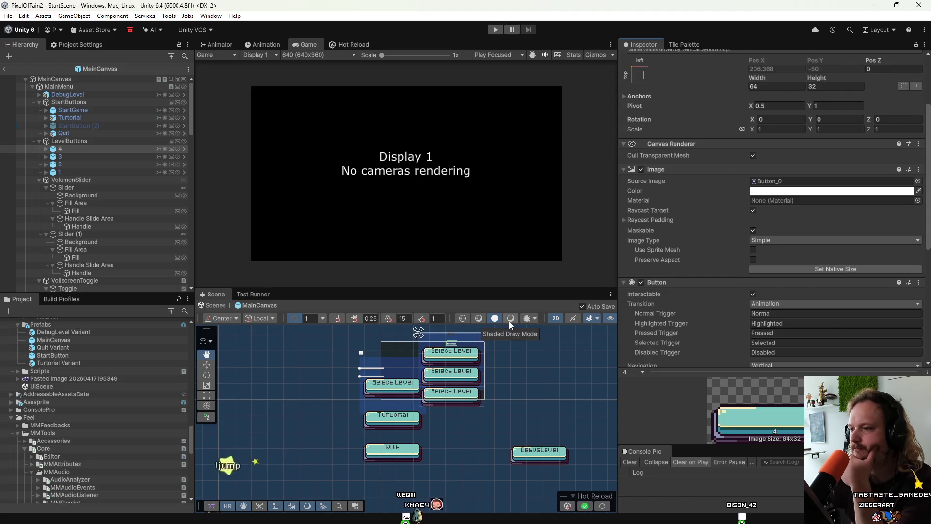
pyautogui.click(91, 156)
pyautogui.keyDown('shift'); pyautogui.click(92, 172); pyautogui.keyUp('shift')
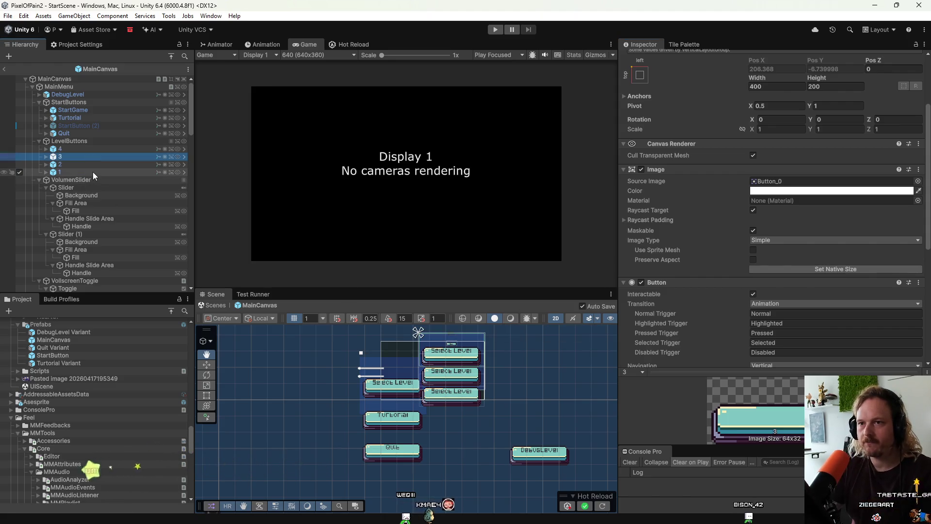
pyautogui.click(844, 268)
# Step: Set StartGame, Quit, Turtorial, StartButton (2) and DebugLevel to native 64×32 size
pyautogui.scroll(10, 433, 342)
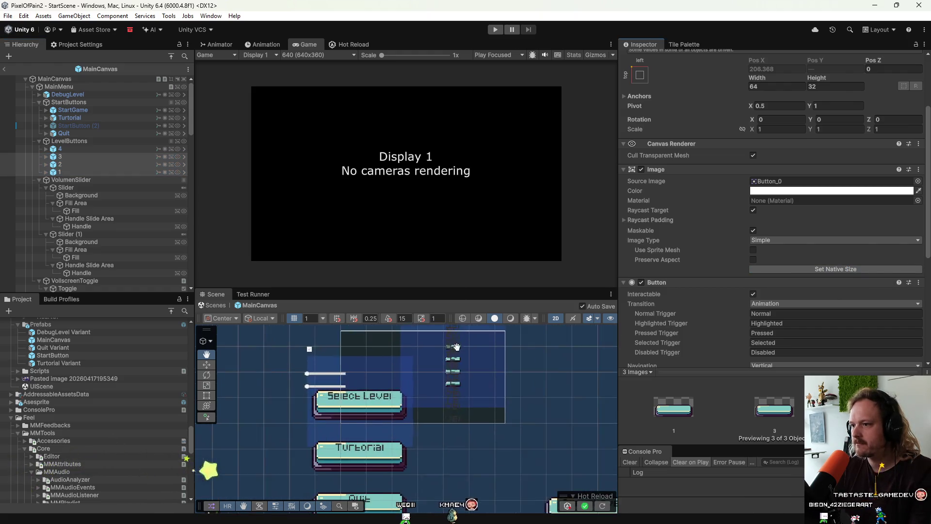
pyautogui.scroll(-5, 421, 399)
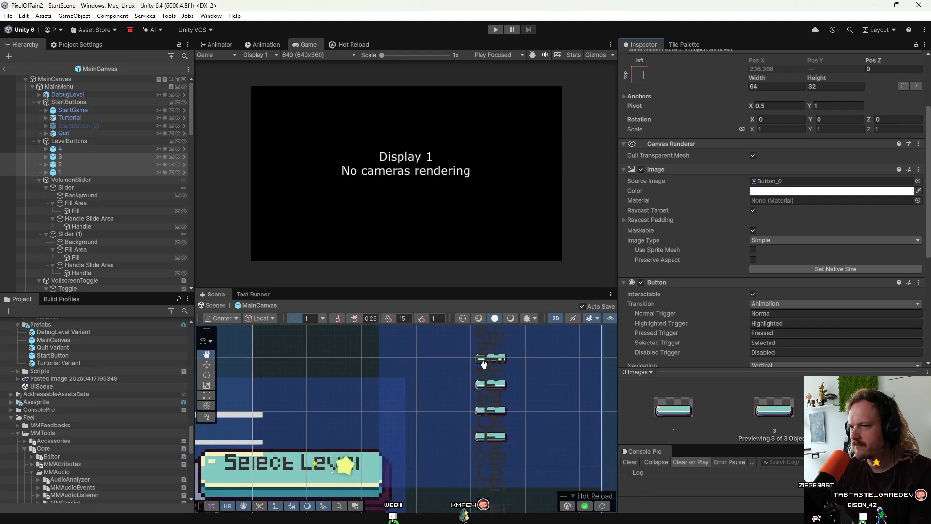
pyautogui.scroll(2, 421, 400)
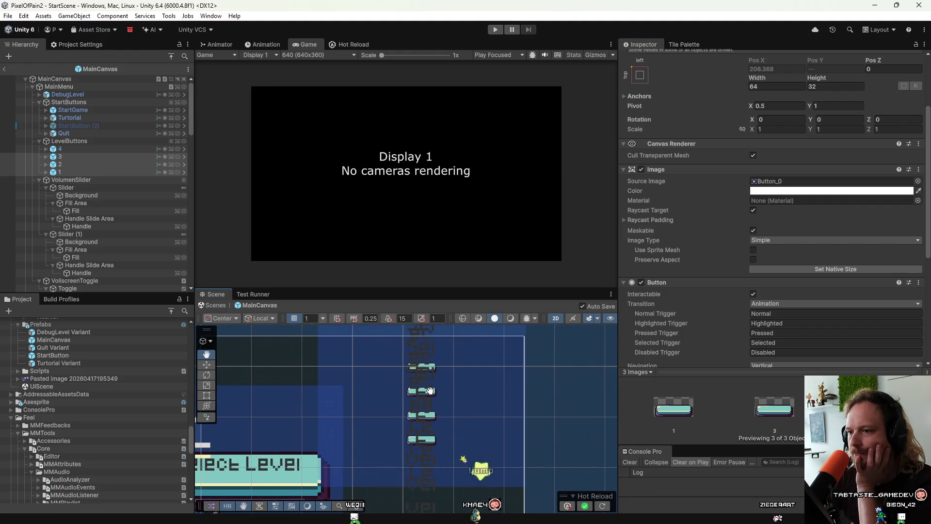
pyautogui.click(74, 110)
pyautogui.keyDown('ctrl'); pyautogui.click(74, 132); pyautogui.keyUp('ctrl')
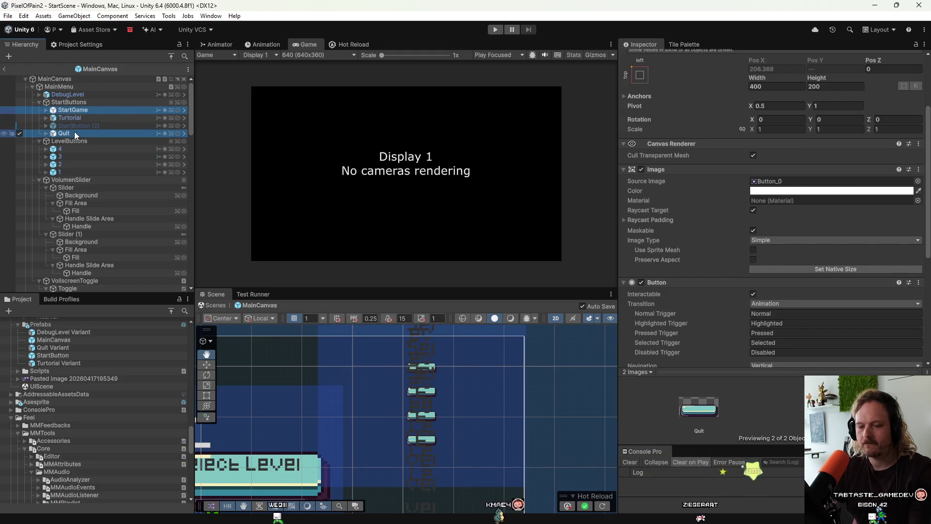
pyautogui.keyDown('shift'); pyautogui.click(73, 132); pyautogui.keyUp('shift')
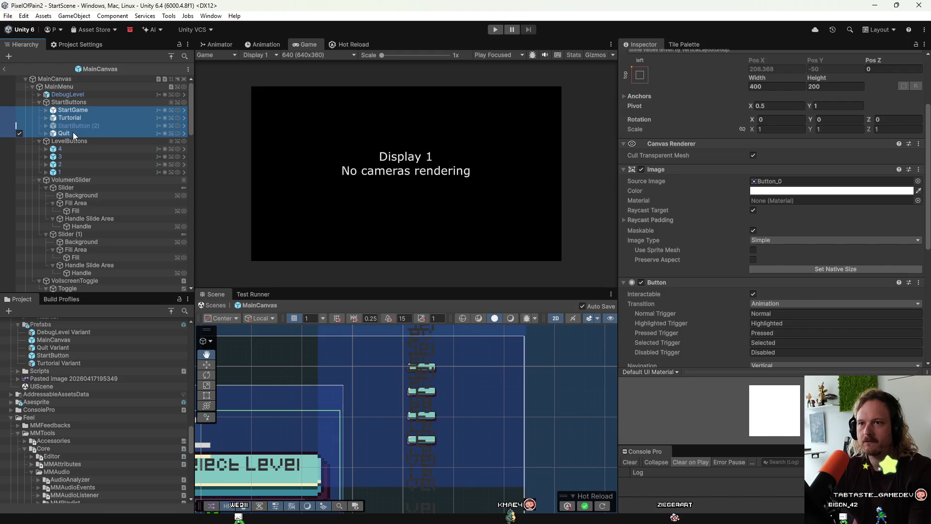
pyautogui.click(828, 269)
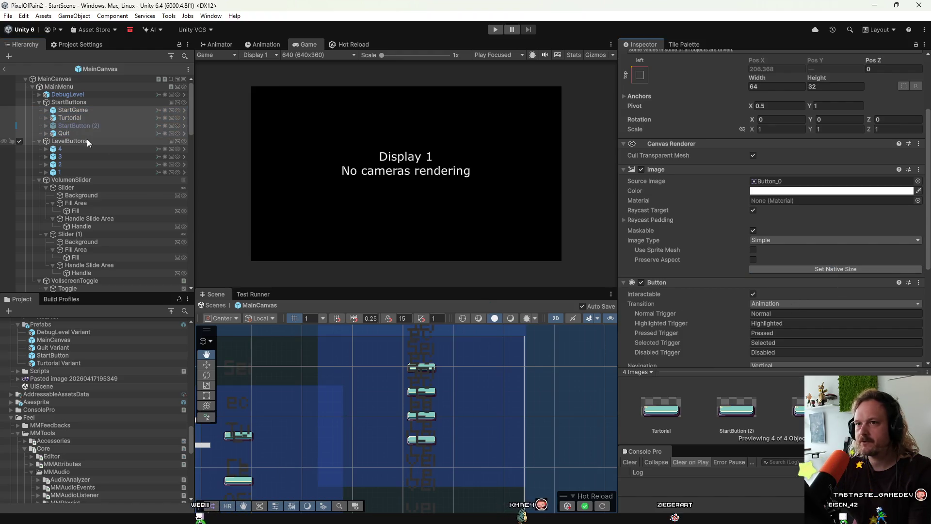
pyautogui.scroll(-2, 376, 398)
pyautogui.moveTo(376, 397); pyautogui.dragTo(466, 379)
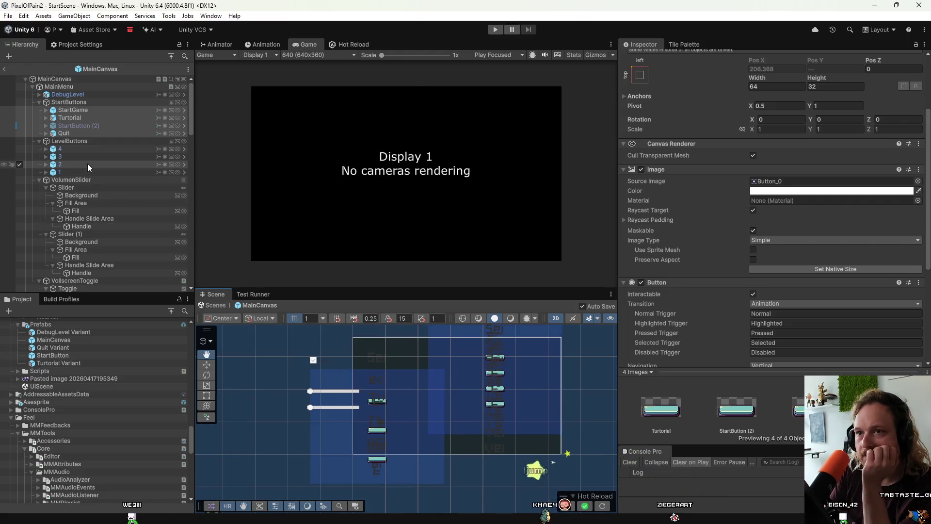
pyautogui.click(114, 124)
pyautogui.click(104, 93)
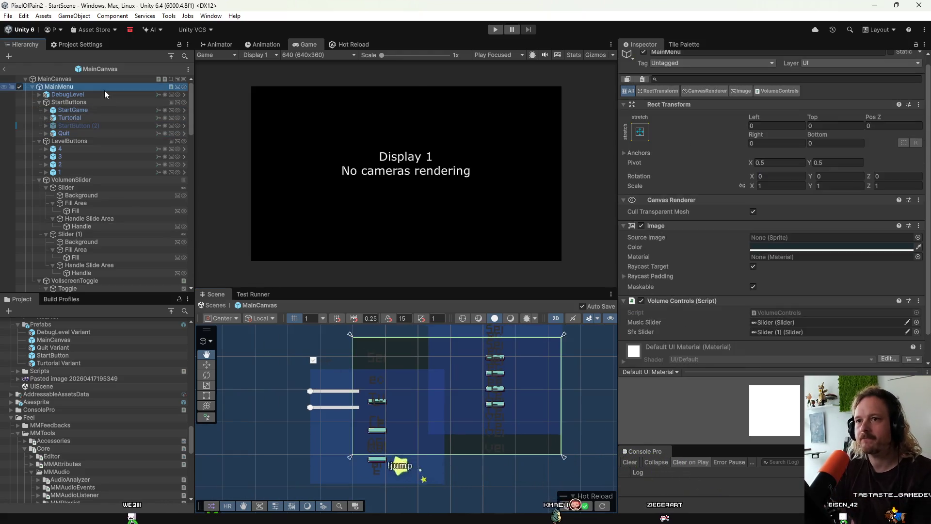
pyautogui.click(852, 351)
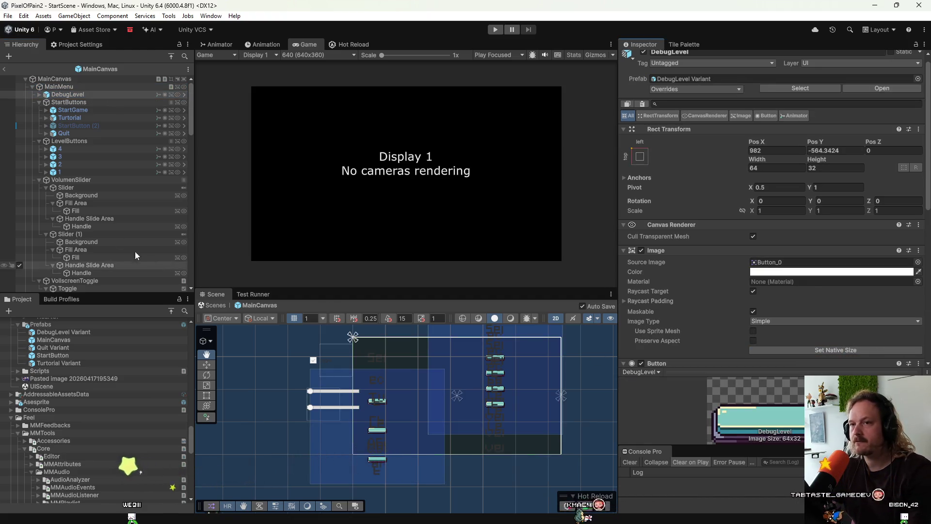
# Step: Expand the start and level buttons in the Hierarchy to reveal their Text (TMP) children
pyautogui.click(66, 112)
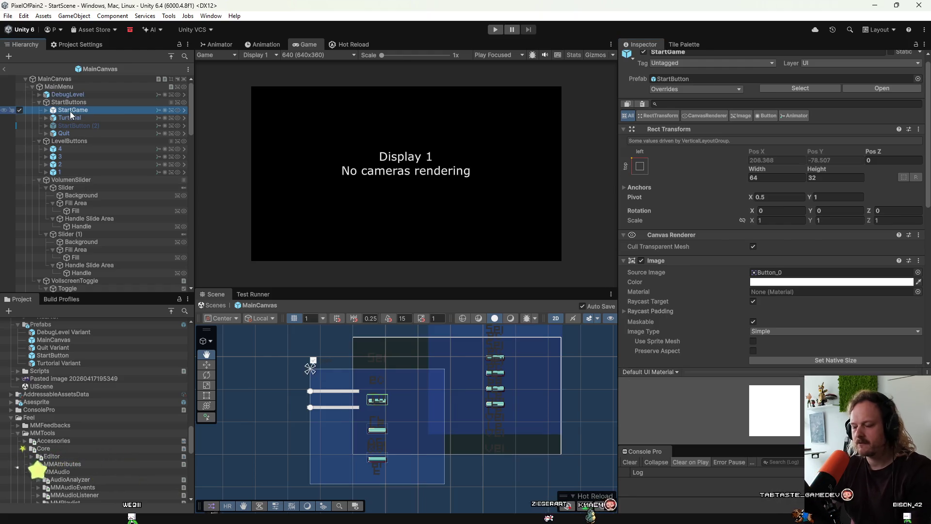
pyautogui.press('Right')
pyautogui.press('Down')
pyautogui.press('Down')
pyautogui.press('Right')
pyautogui.press('Down')
pyautogui.press('Down')
pyautogui.press('Right')
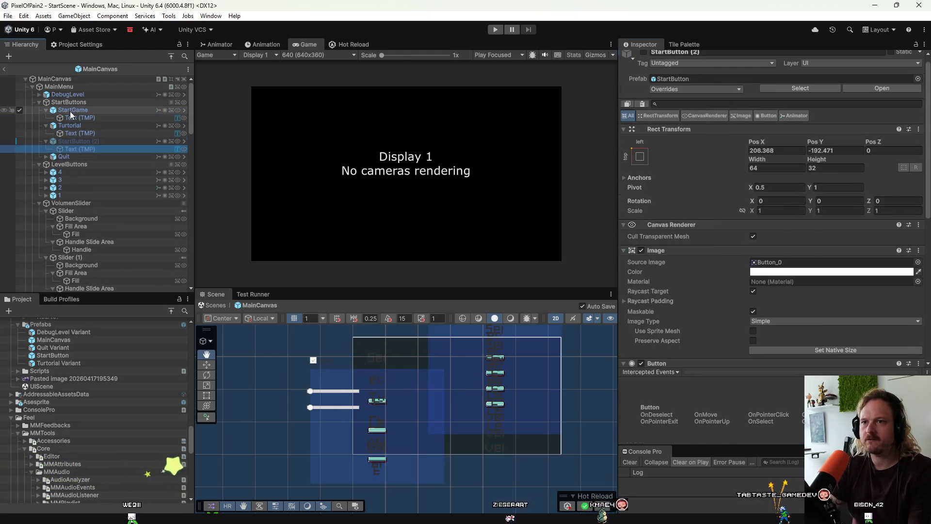
pyautogui.press('Down')
pyautogui.press('Down')
pyautogui.press('Right')
pyautogui.click(71, 171)
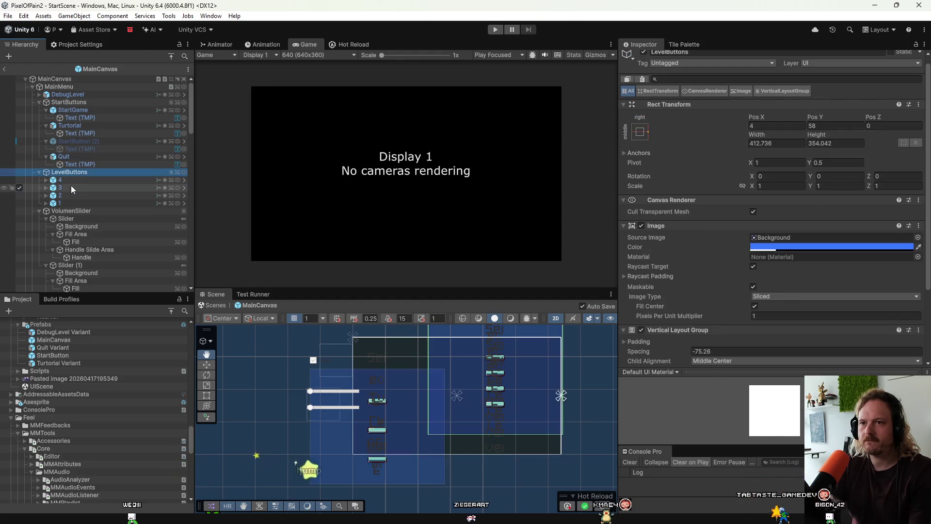
pyautogui.click(78, 181)
pyautogui.press('Right')
pyautogui.press('Down')
pyautogui.press('Down')
pyautogui.press('Right')
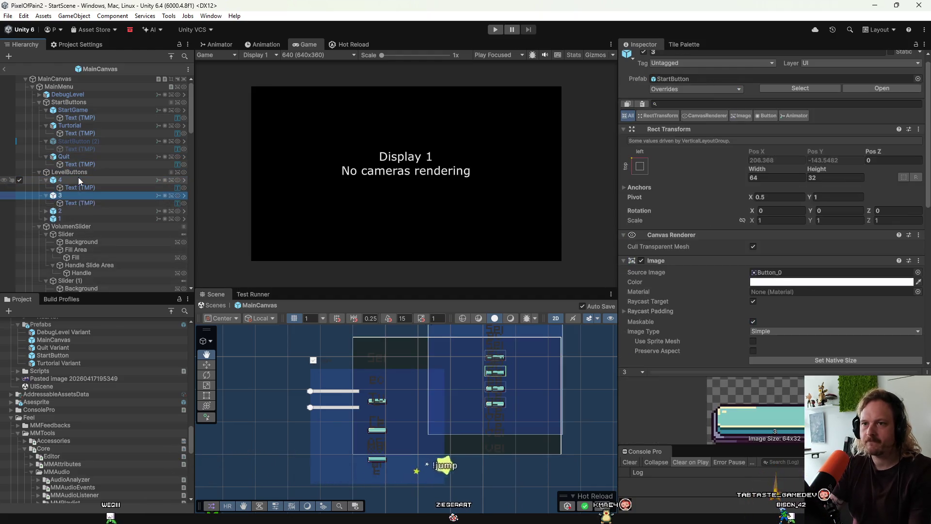
pyautogui.press('Down')
pyautogui.press('Down')
pyautogui.press('Right')
pyautogui.press('Down')
pyautogui.press('Down')
pyautogui.press('Right')
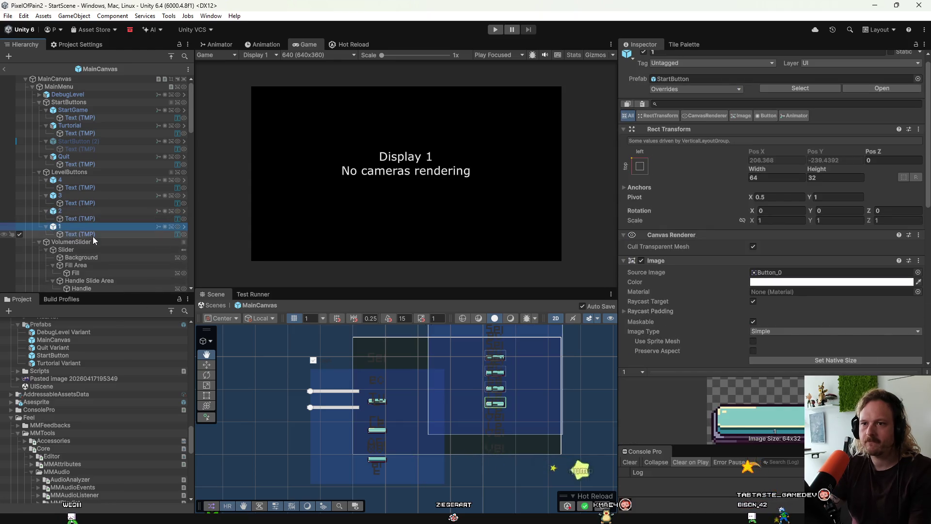
pyautogui.press('Down')
# Step: Multi-select the level button, Quit and Turtorial Text (TMP) labels
pyautogui.keyDown('ctrl'); pyautogui.click(79, 218); pyautogui.keyUp('ctrl')
pyautogui.keyDown('ctrl'); pyautogui.click(80, 203); pyautogui.keyUp('ctrl')
pyautogui.keyDown('ctrl'); pyautogui.click(80, 187); pyautogui.keyUp('ctrl')
pyautogui.keyDown('ctrl'); pyautogui.click(80, 164); pyautogui.keyUp('ctrl')
pyautogui.keyDown('ctrl'); pyautogui.click(90, 143); pyautogui.keyUp('ctrl')
pyautogui.keyDown('ctrl'); pyautogui.click(89, 133); pyautogui.keyUp('ctrl')
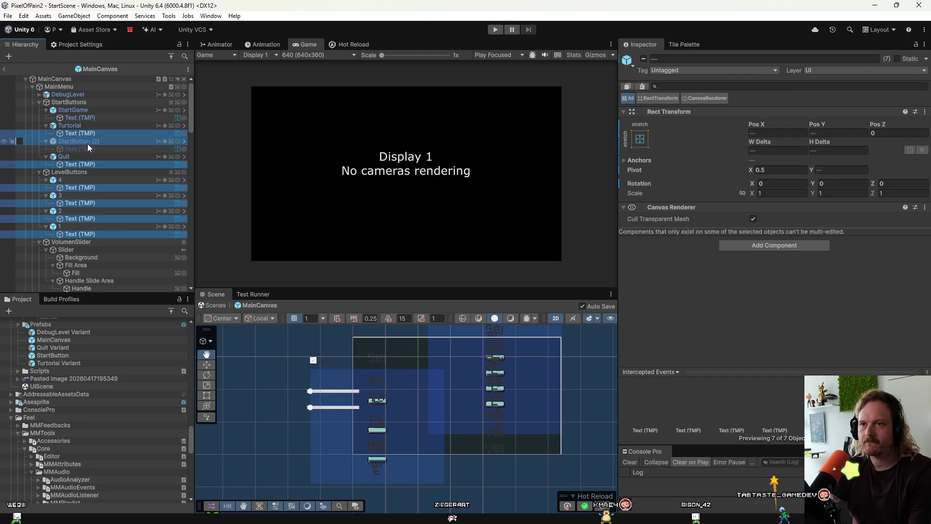
# Step: Add the StartButton (2) and StartGame labels to the selection and set the labels' font size to 4
pyautogui.keyDown('ctrl'); pyautogui.click(87, 142); pyautogui.keyUp('ctrl')
pyautogui.keyDown('ctrl'); pyautogui.click(87, 149); pyautogui.keyUp('ctrl')
pyautogui.keyDown('ctrl'); pyautogui.click(80, 119); pyautogui.keyUp('ctrl')
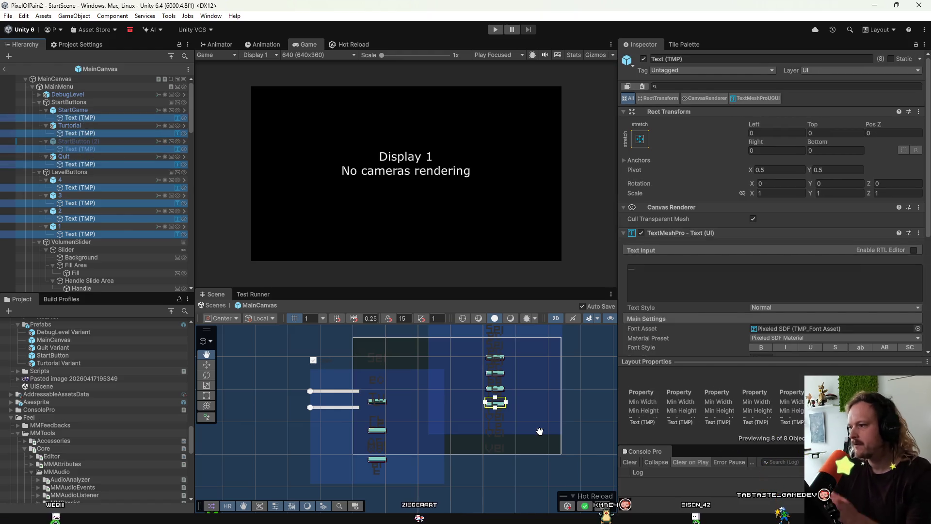
pyautogui.scroll(-3, 707, 316)
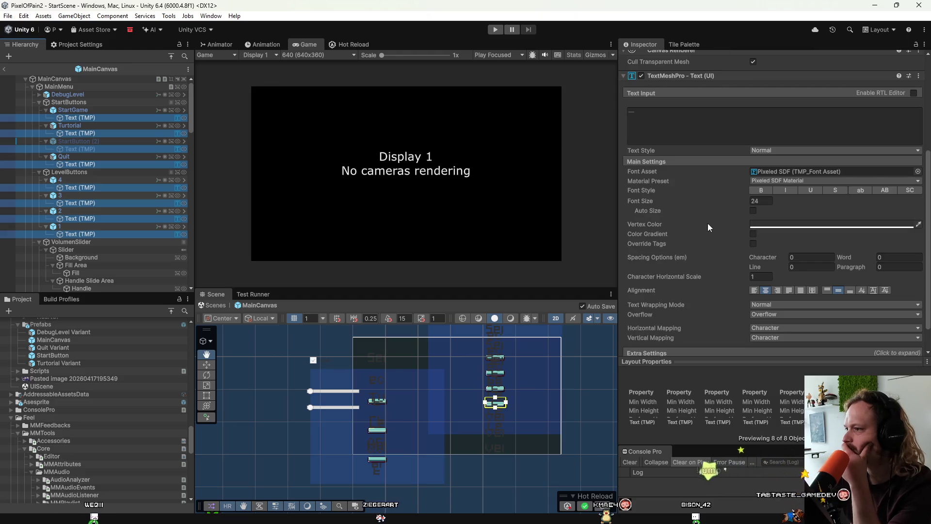
pyautogui.moveTo(643, 200); pyautogui.dragTo(633, 202)
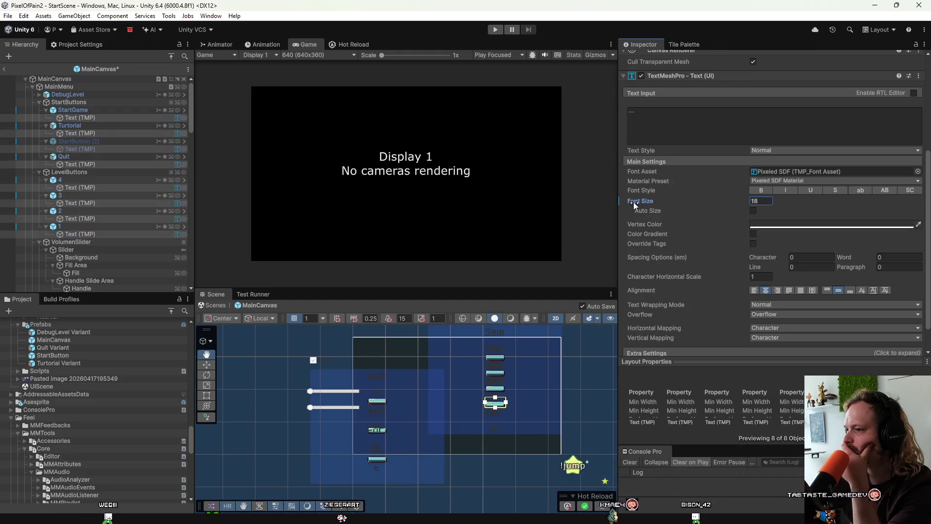
pyautogui.scroll(10, 504, 354)
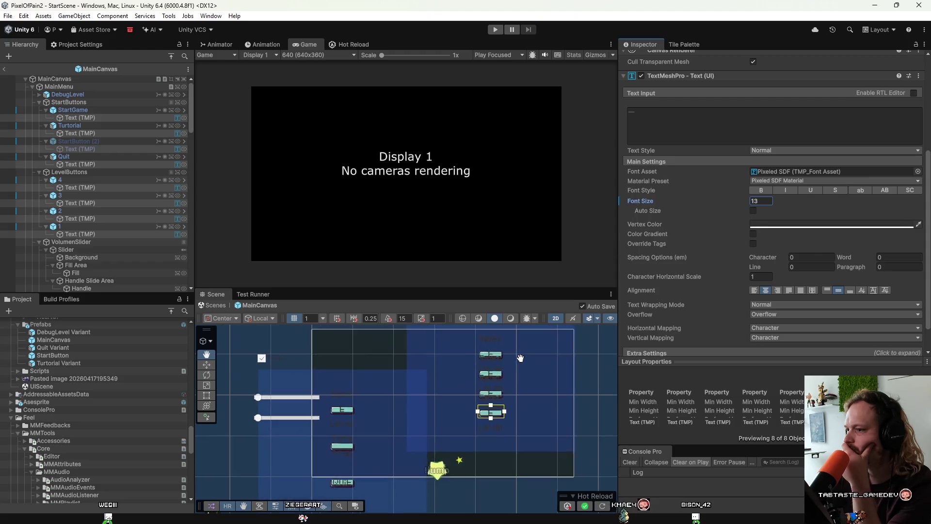
pyautogui.scroll(2, 503, 348)
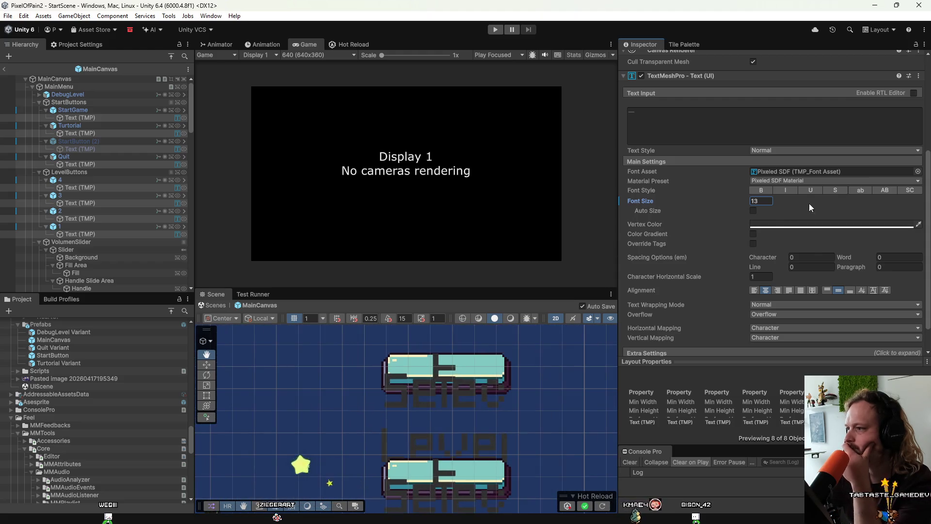
pyautogui.write('4')
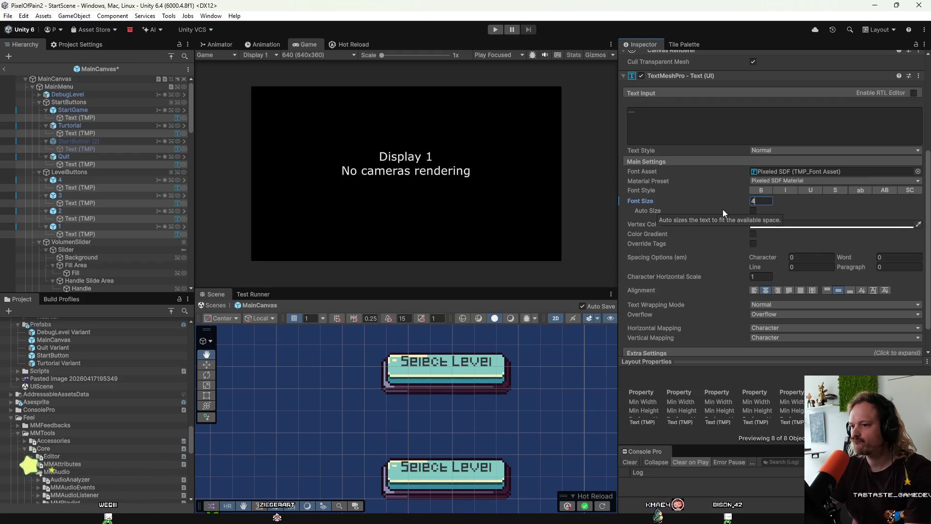
pyautogui.scroll(-4, 441, 345)
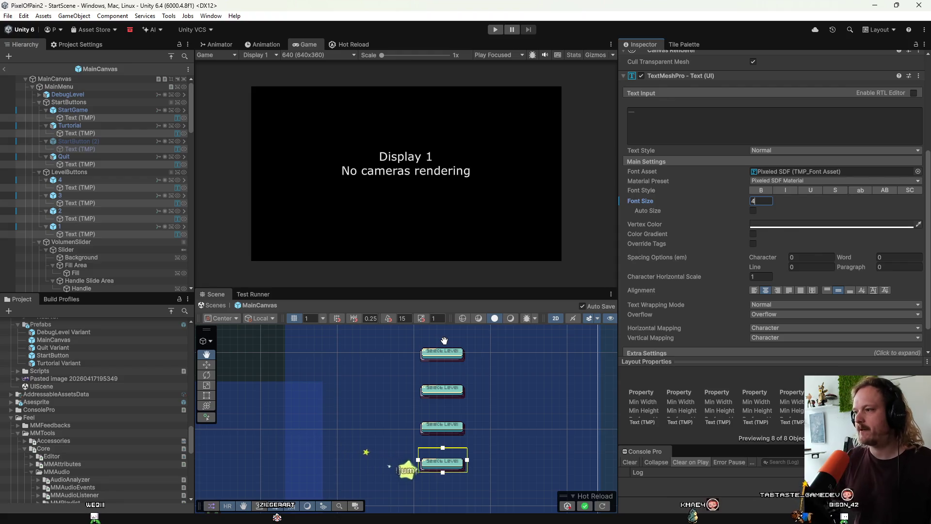
pyautogui.click(112, 165)
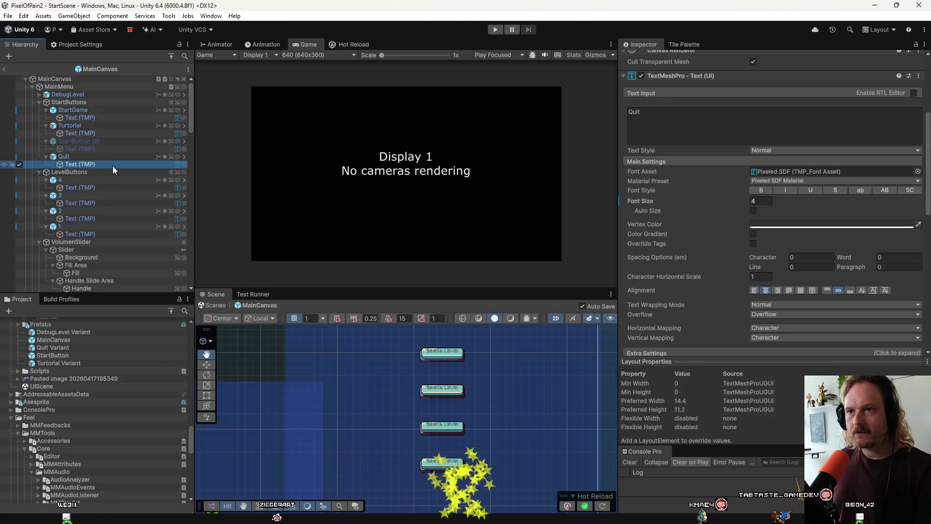
# Step: Select StartGame and level button 4, and check which prefab button 4 is based on
pyautogui.click(83, 112)
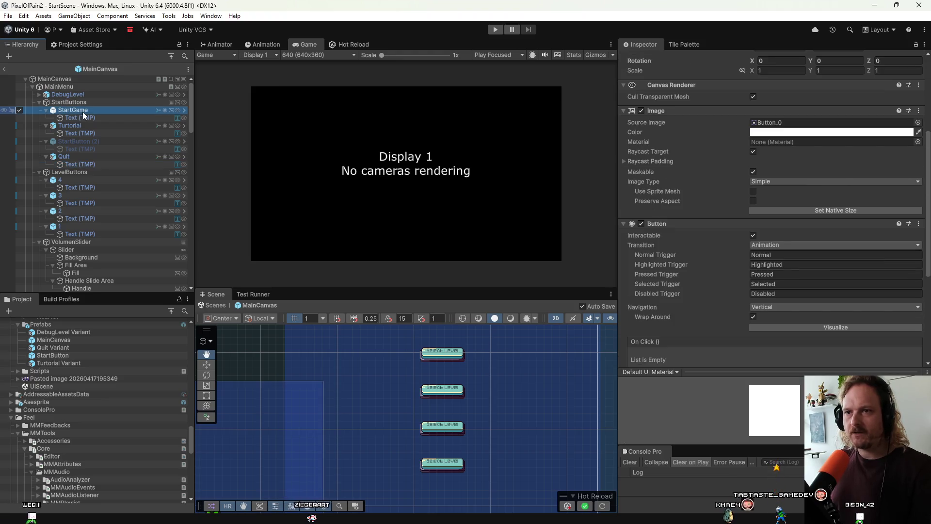
pyautogui.click(80, 181)
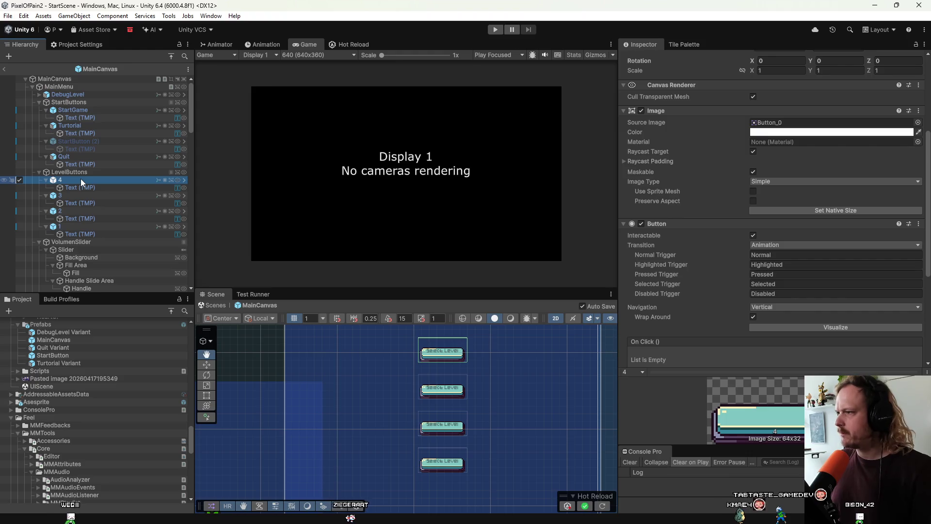
pyautogui.scroll(5, 718, 205)
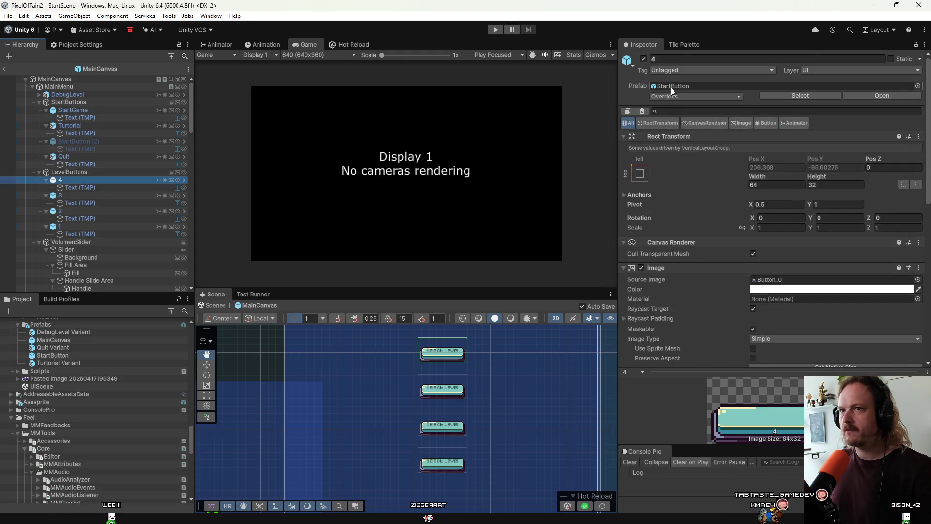
pyautogui.click(688, 80)
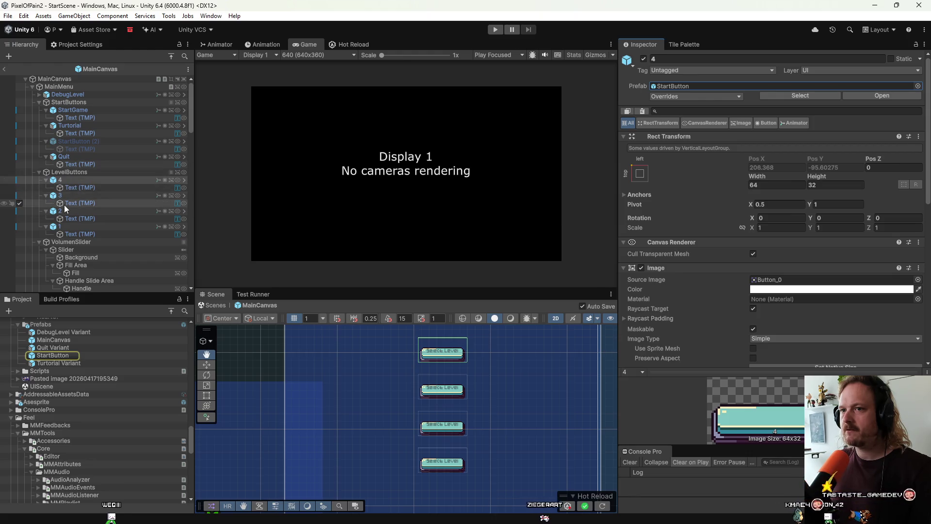
# Step: Apply StartGame's TextMeshPro font-size 4 override to the StartButton prefab with Apply All
pyautogui.click(68, 110)
pyautogui.click(708, 96)
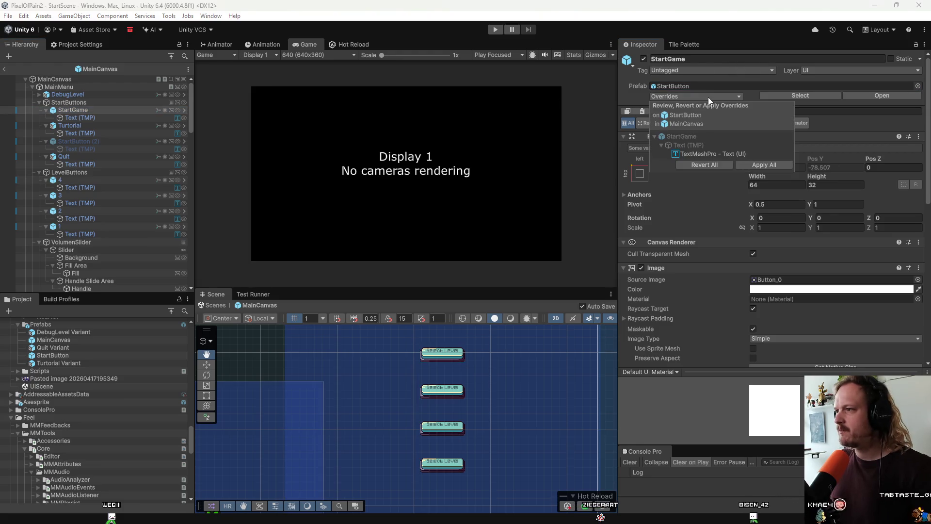
pyautogui.click(704, 153)
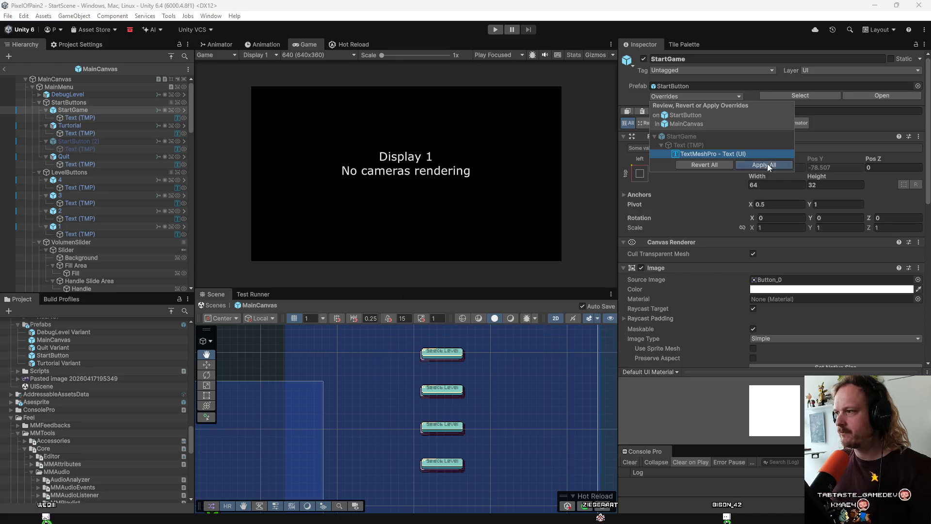
pyautogui.click(765, 165)
pyautogui.scroll(-2, 336, 414)
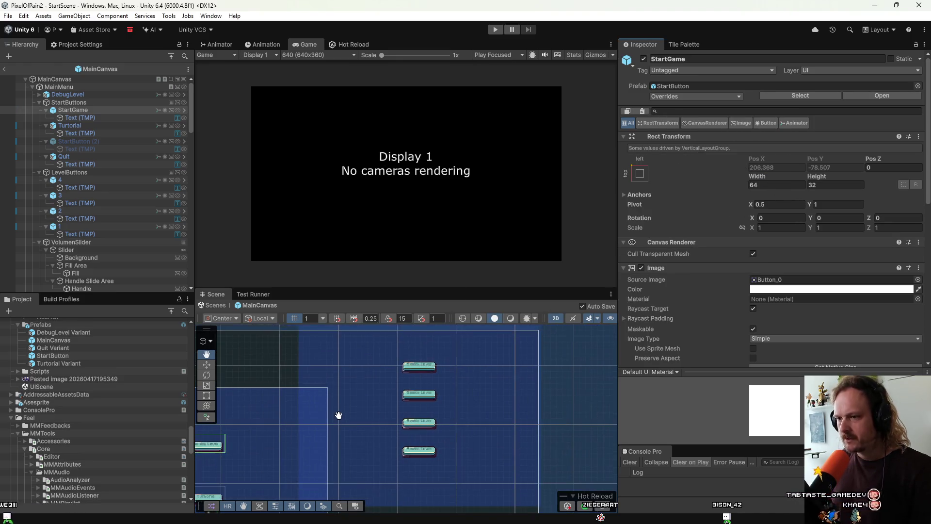
# Step: Pan and zoom the Scene view to frame the whole menu canvas
pyautogui.moveTo(336, 414); pyautogui.dragTo(492, 324)
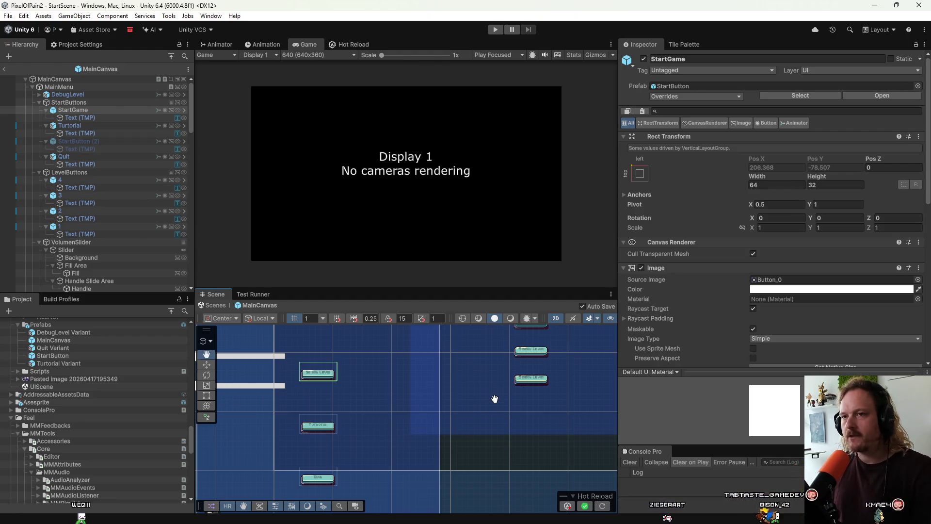
pyautogui.scroll(1, 534, 410)
pyautogui.scroll(-4, 297, 348)
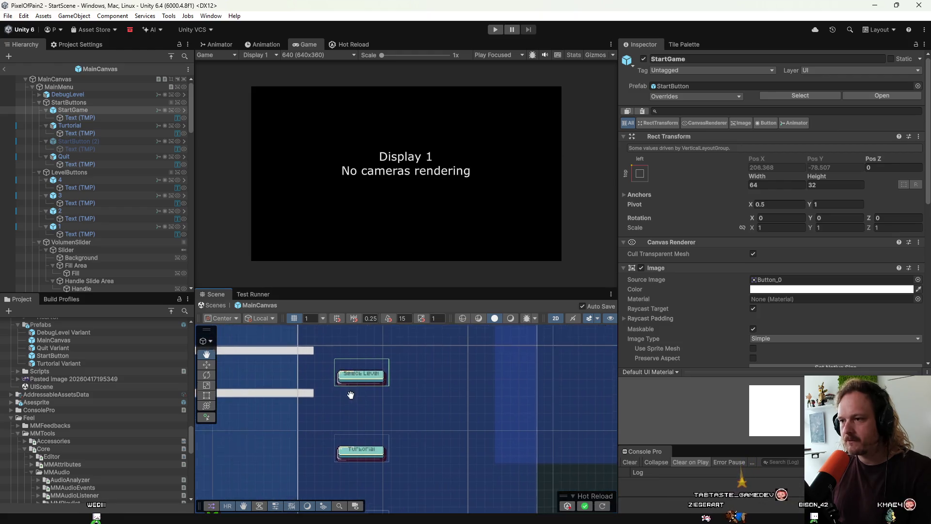
pyautogui.moveTo(328, 367); pyautogui.dragTo(364, 473)
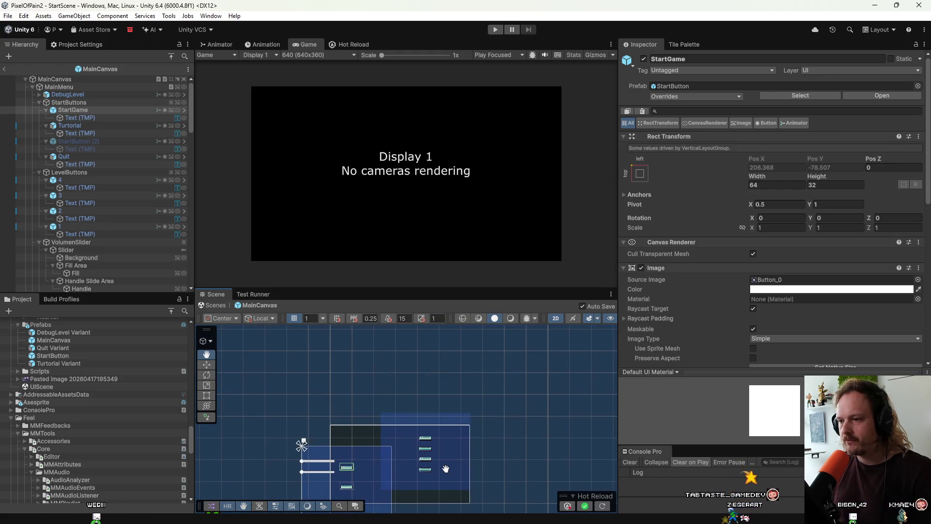
pyautogui.moveTo(442, 469); pyautogui.dragTo(447, 376)
pyautogui.scroll(-1, 243, 332)
# Step: Collapse StartButtons, LevelButtons and VolumenSlider in the Hierarchy, then select StartButtons
pyautogui.click(38, 103)
pyautogui.click(39, 103)
pyautogui.click(39, 104)
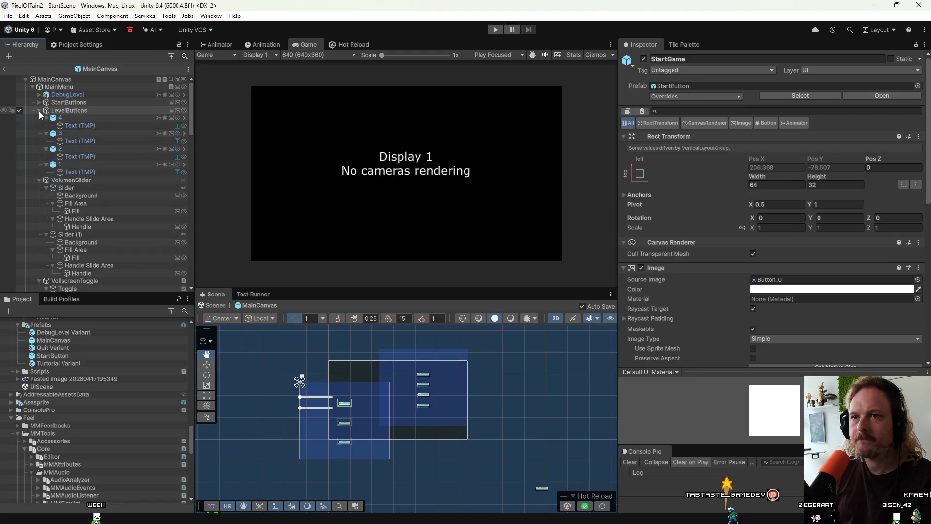
pyautogui.click(39, 111)
pyautogui.click(37, 118)
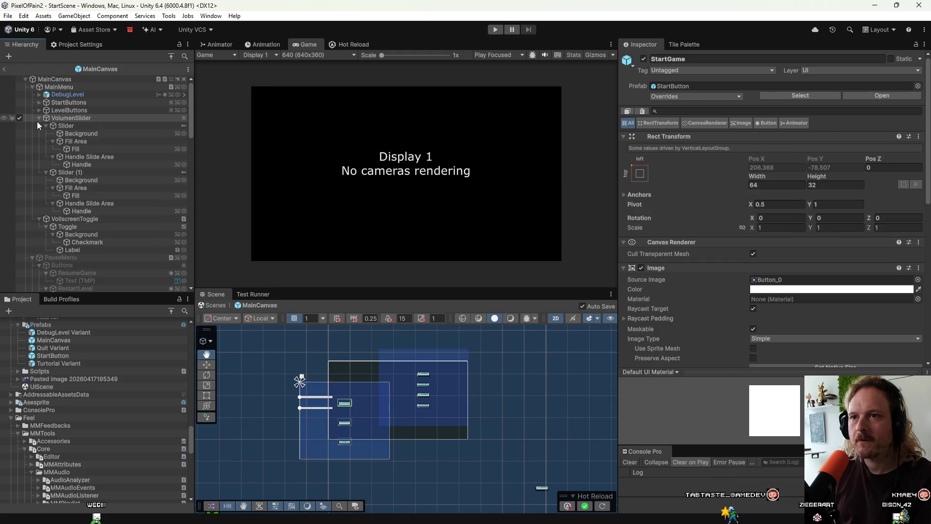
pyautogui.click(64, 89)
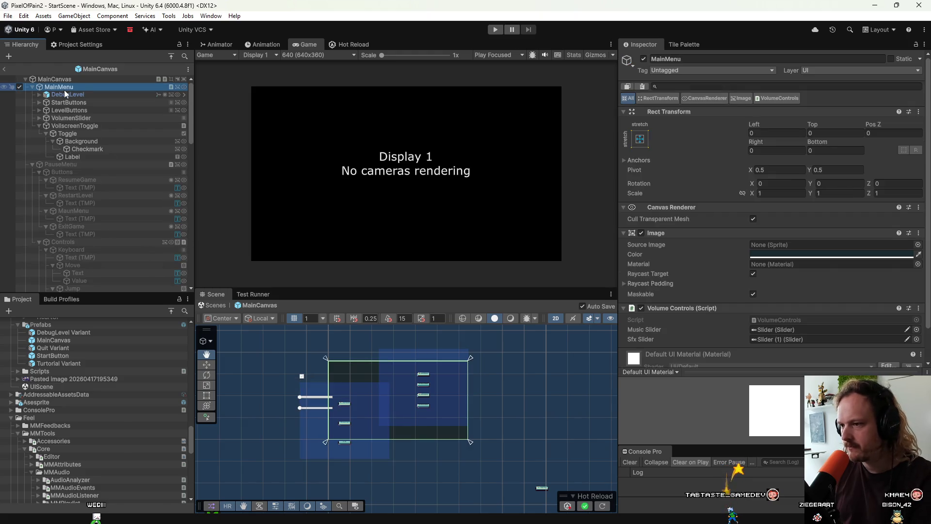
pyautogui.click(65, 103)
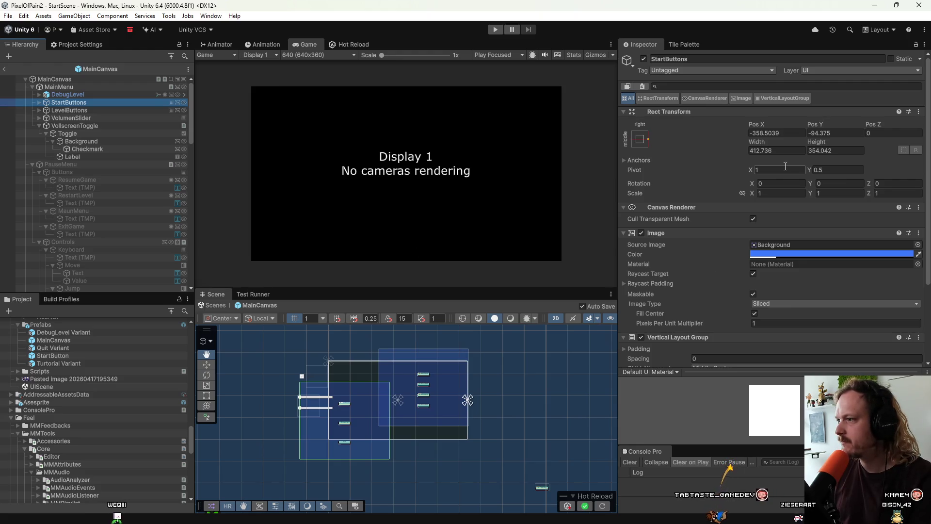
# Step: Anchor StartButtons to middle-centre and shrink it to 114.3 wide and about 295 high
pyautogui.click(640, 139)
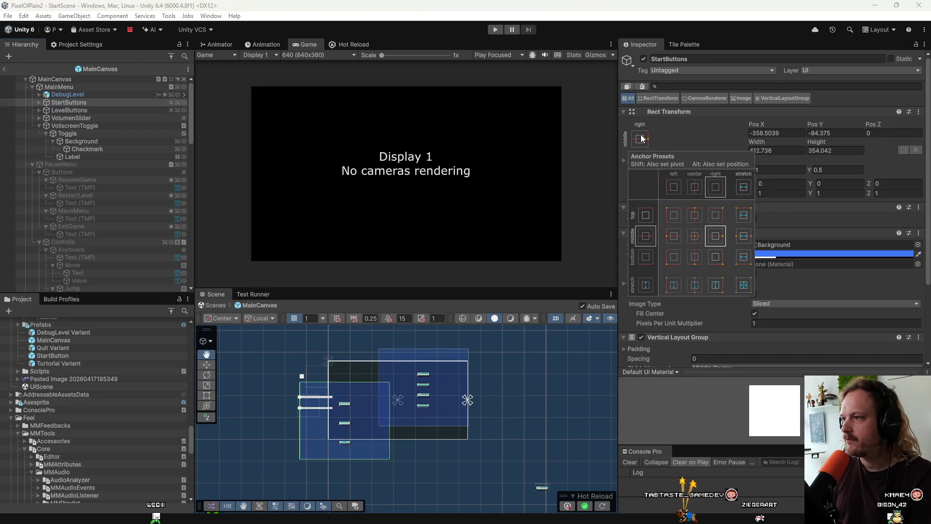
pyautogui.click(695, 236)
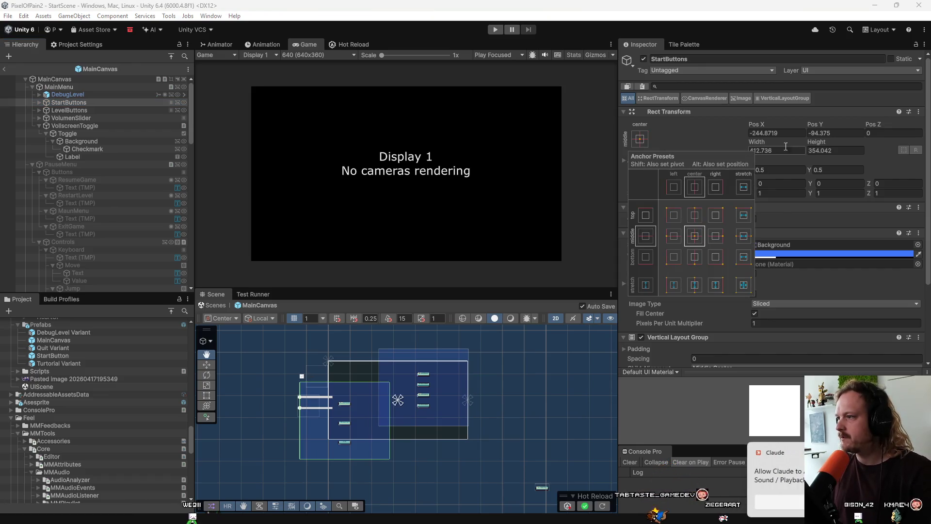
pyautogui.click(764, 150)
pyautogui.write('400.6')
pyautogui.moveTo(757, 142); pyautogui.dragTo(475, 145)
pyautogui.moveTo(816, 142)
pyautogui.mouseDown()
pyautogui.moveTo(633, 147)
pyautogui.moveTo(654, 162)
pyautogui.moveTo(767, 159)
pyautogui.moveTo(752, 159)
pyautogui.mouseUp()
pyautogui.click(726, 515)
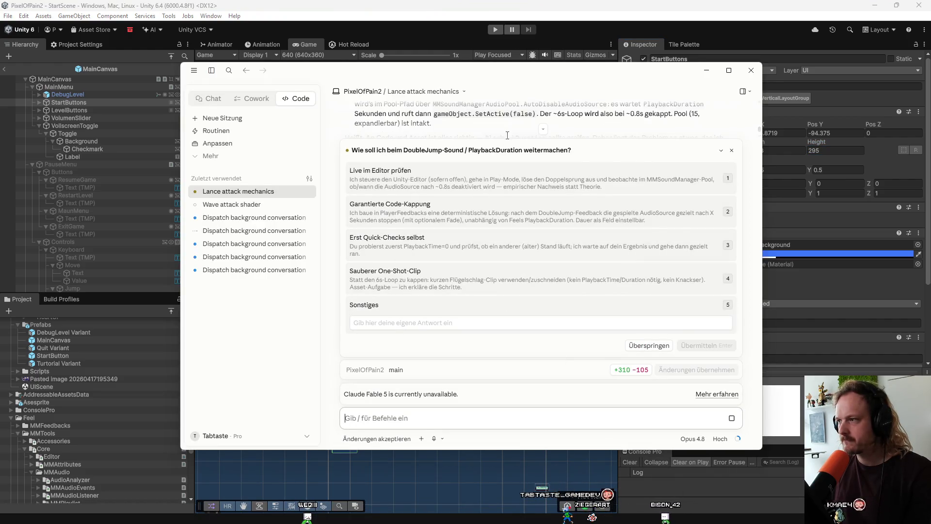
# Step: Maximize Claude and read its pending question about the double-jump sound
pyautogui.doubleClick(652, 75)
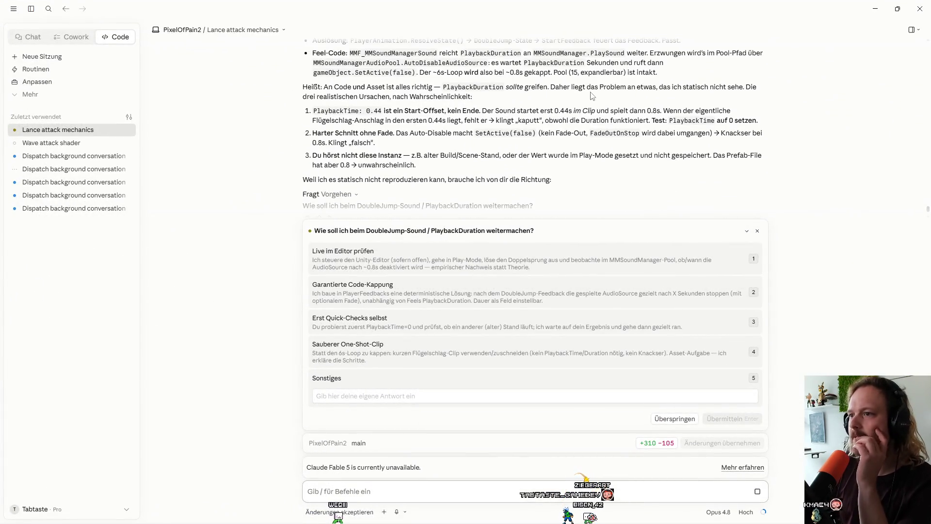
pyautogui.scroll(1, 591, 92)
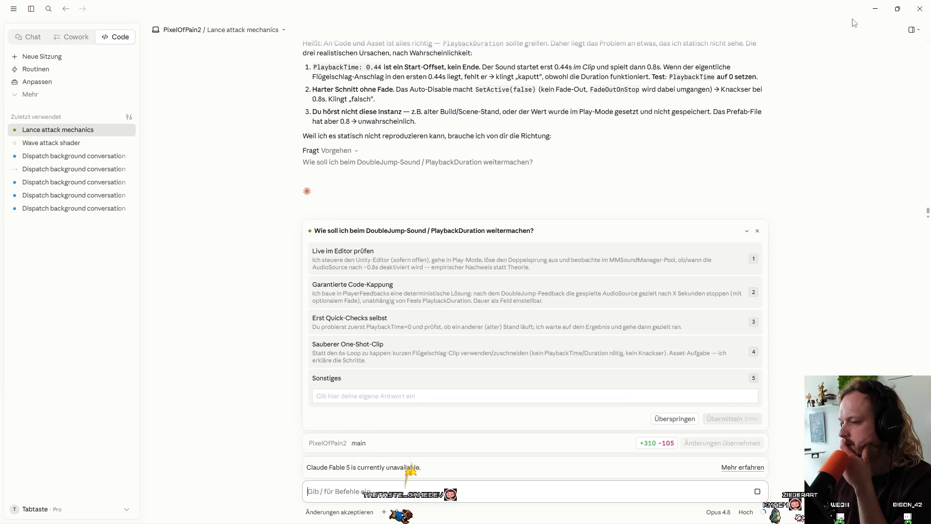
pyautogui.click(869, 11)
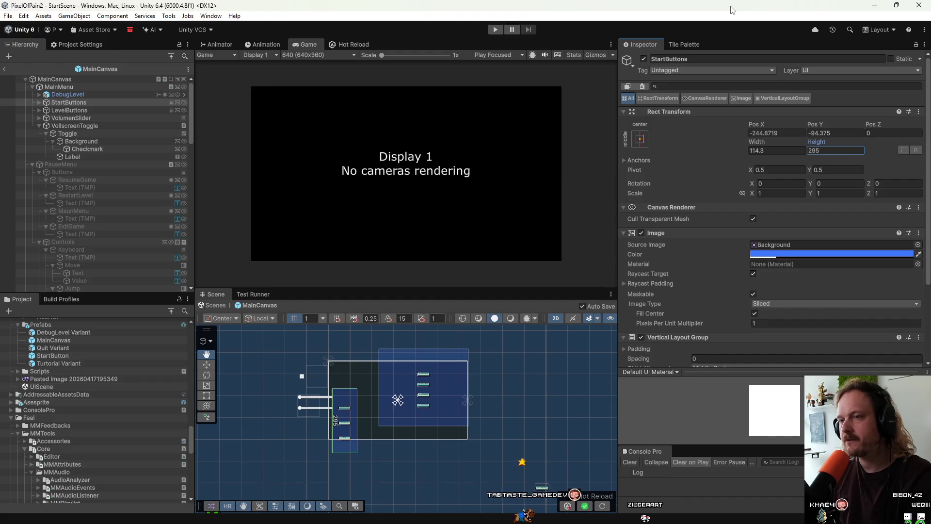
# Step: Stop Hot Reload in Unity and minimize the editor
pyautogui.click(347, 46)
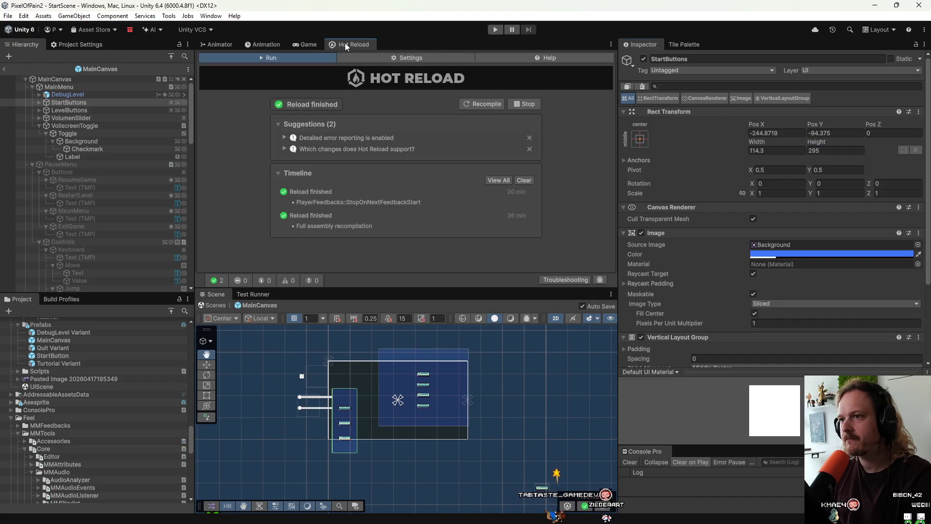
pyautogui.click(518, 104)
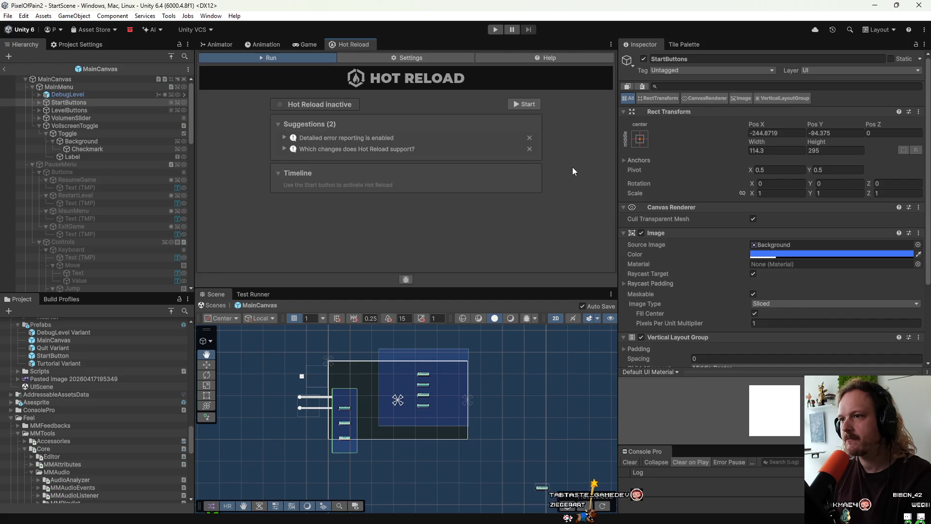
pyautogui.click(875, 5)
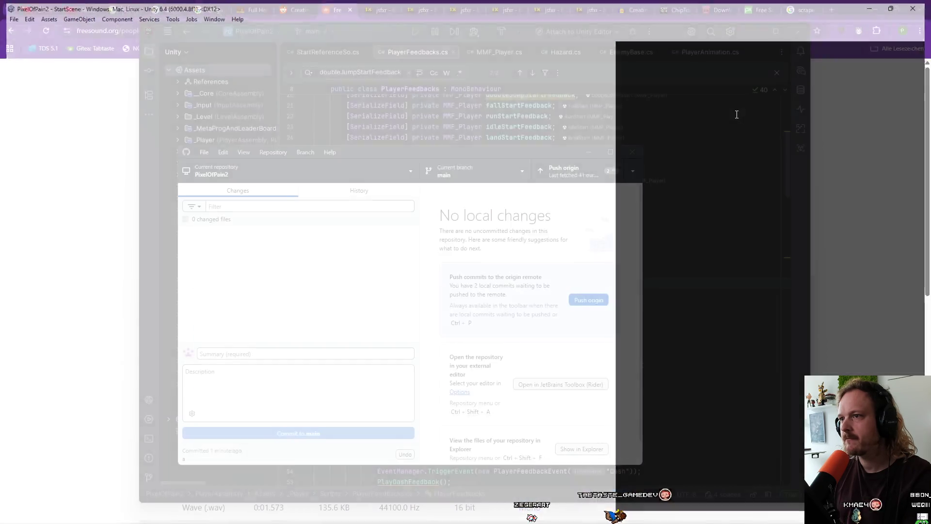
# Step: Commit the MainCanvas and StartButton prefab changes to main with the summary 'a'
pyautogui.click(257, 357)
pyautogui.write('a')
pyautogui.click(277, 432)
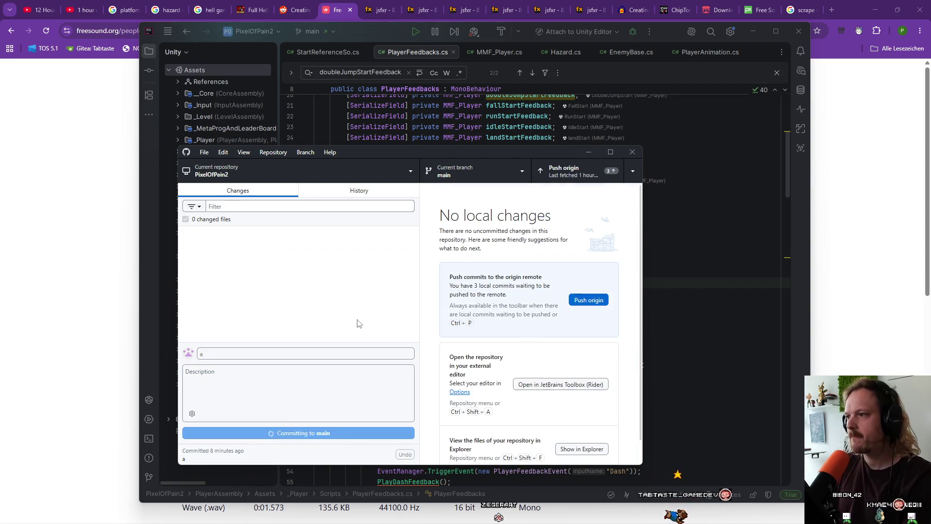
pyautogui.moveTo(433, 521)
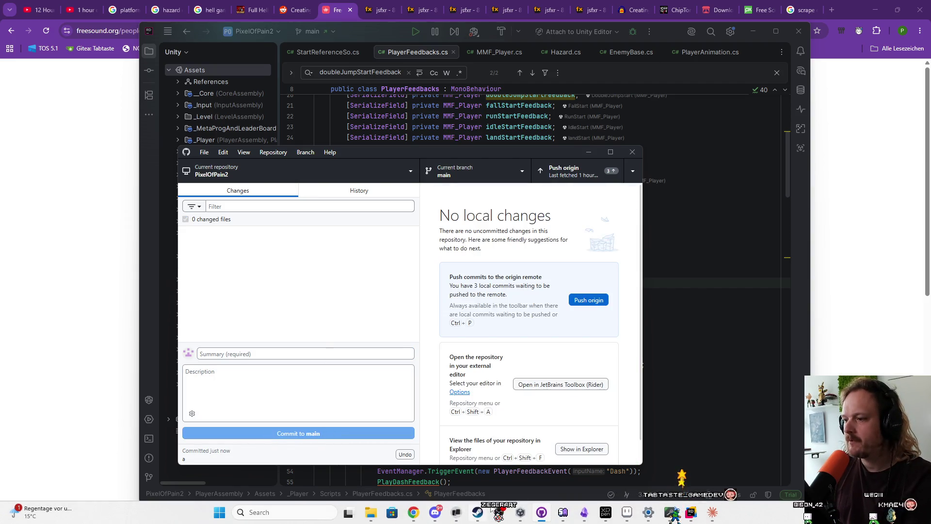
pyautogui.click(541, 513)
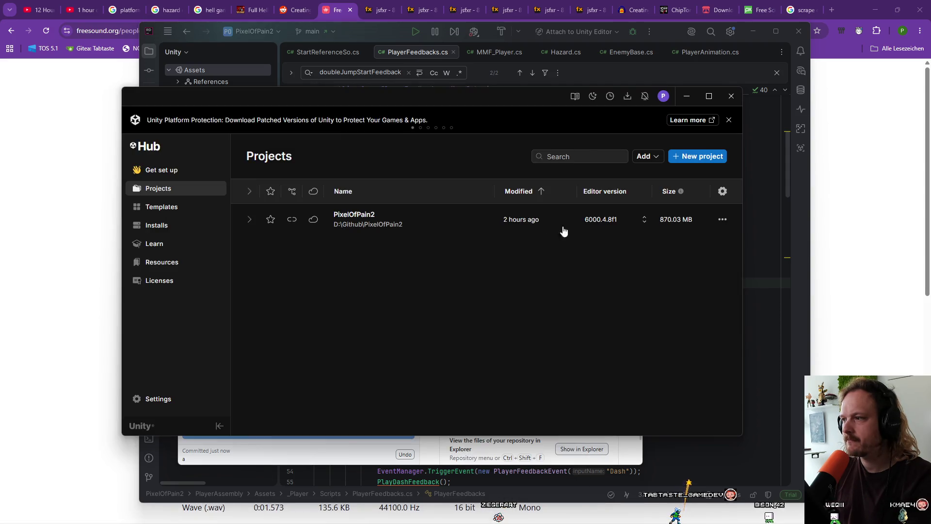
# Step: Open the PixelOfPain2 project folder in File Explorer from Unity Hub
pyautogui.click(722, 220)
pyautogui.click(683, 238)
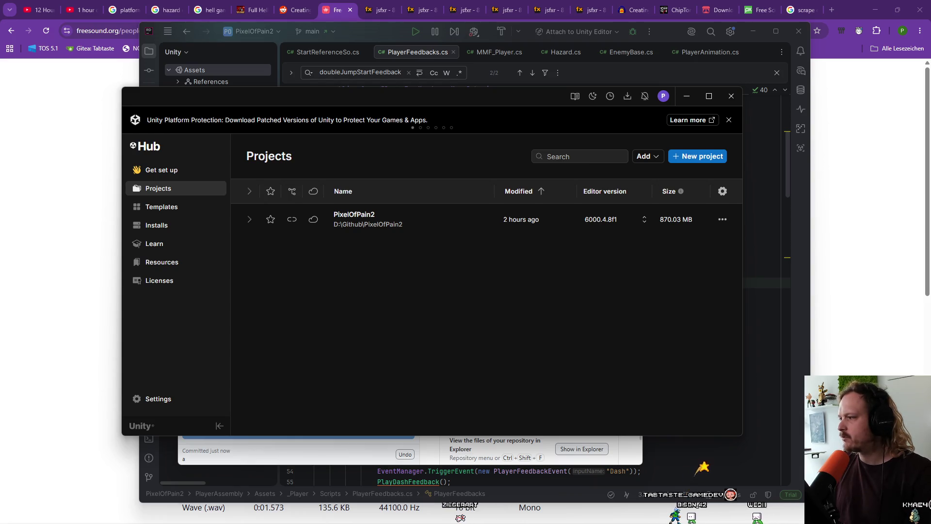
pyautogui.moveTo(831, 184); pyautogui.dragTo(368, 164)
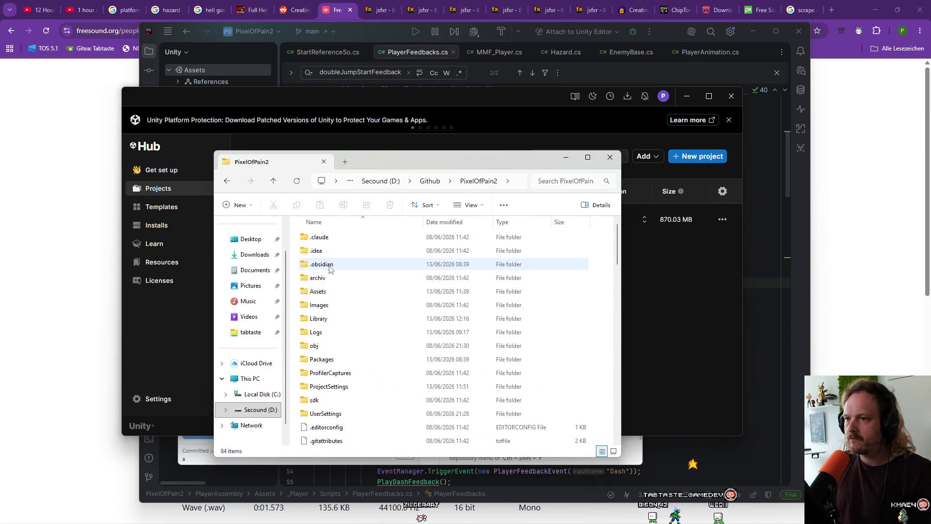
# Step: Delete the Library folder and reopen PixelOfPain2 from Unity Hub
pyautogui.rightClick(330, 319)
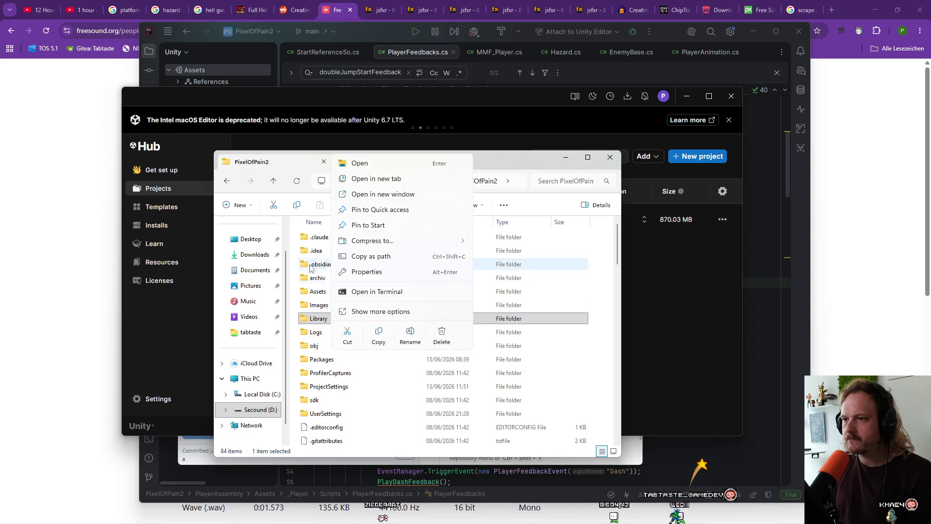
pyautogui.click(314, 290)
pyautogui.rightClick(316, 318)
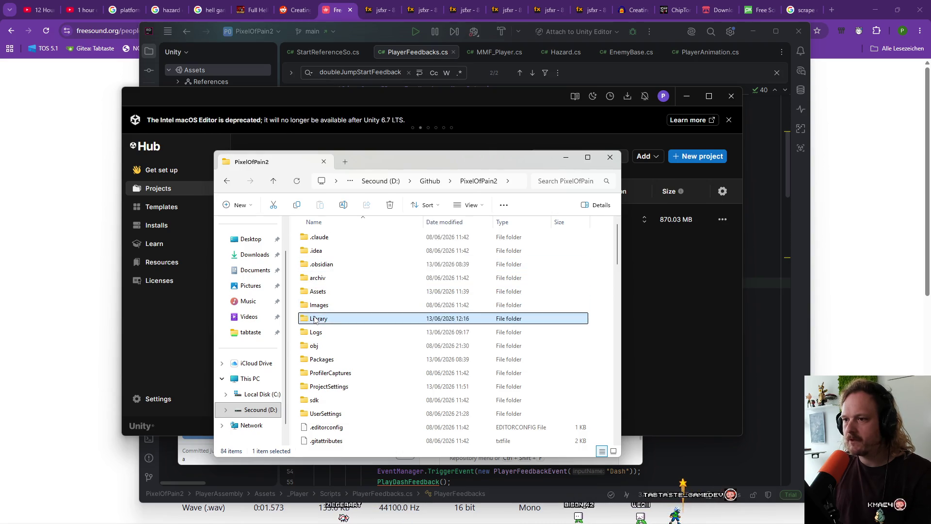
pyautogui.click(424, 335)
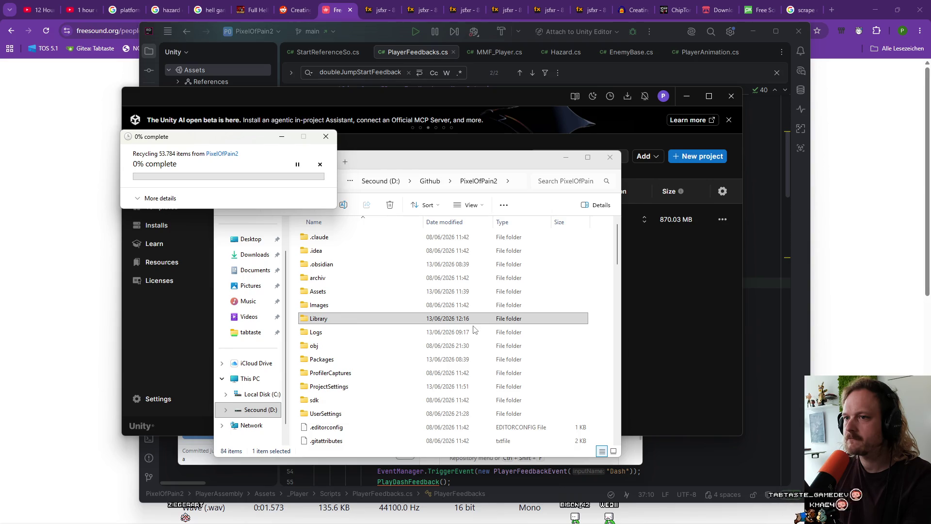
pyautogui.moveTo(204, 139)
pyautogui.mouseDown()
pyautogui.moveTo(253, 160)
pyautogui.moveTo(368, 86)
pyautogui.mouseUp()
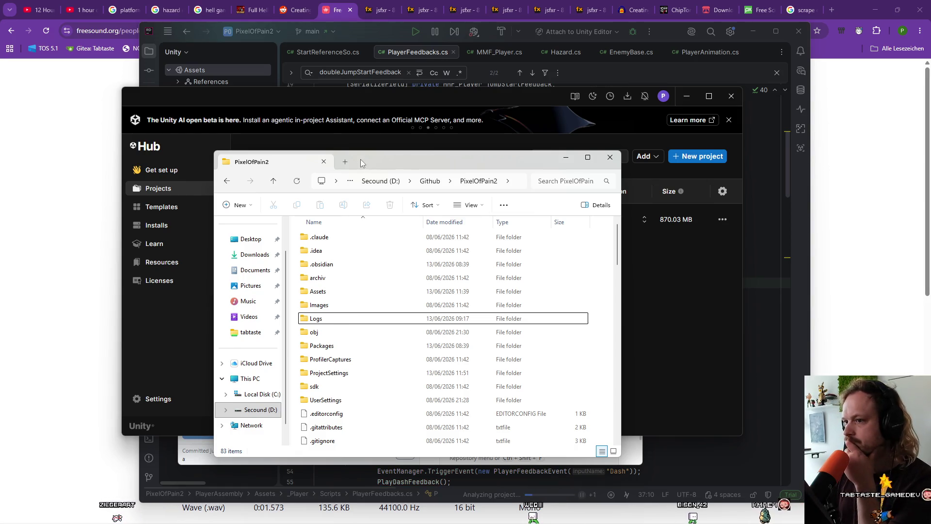
pyautogui.click(368, 143)
pyautogui.click(412, 223)
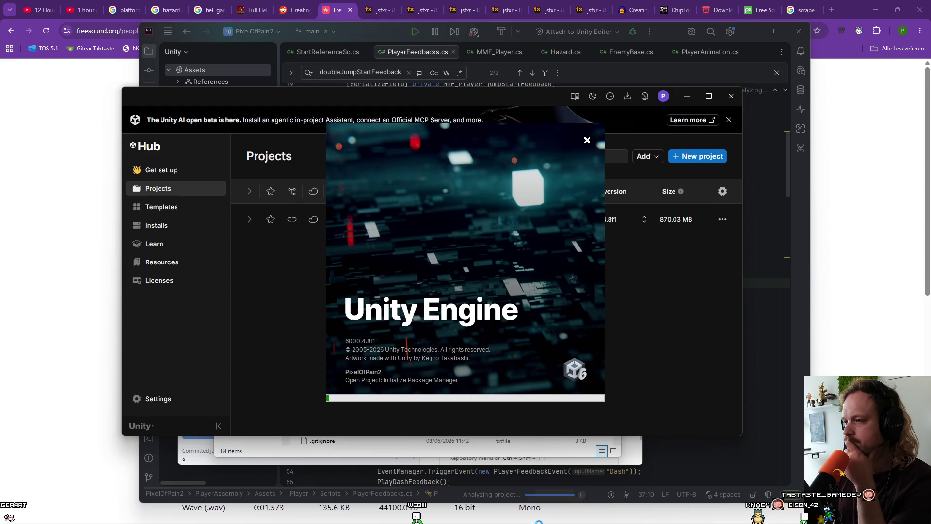
# Step: Wait for PixelOfPain2 to finish reimporting, then bring the code editor forward
pyautogui.moveTo(519, 522)
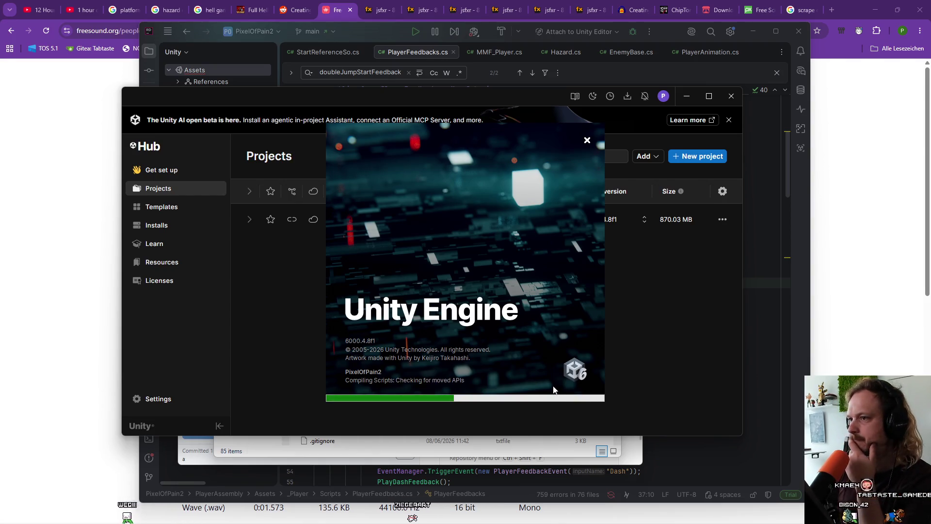
pyautogui.moveTo(419, 98)
pyautogui.mouseDown()
pyautogui.moveTo(400, 147)
pyautogui.moveTo(406, 132)
pyautogui.mouseUp()
pyautogui.moveTo(371, 40)
pyautogui.mouseDown()
pyautogui.moveTo(392, 64)
pyautogui.moveTo(360, 33)
pyautogui.mouseUp()
# Step: Dismiss Claude's pending follow-up question and stop its current run
pyautogui.moveTo(600, 518)
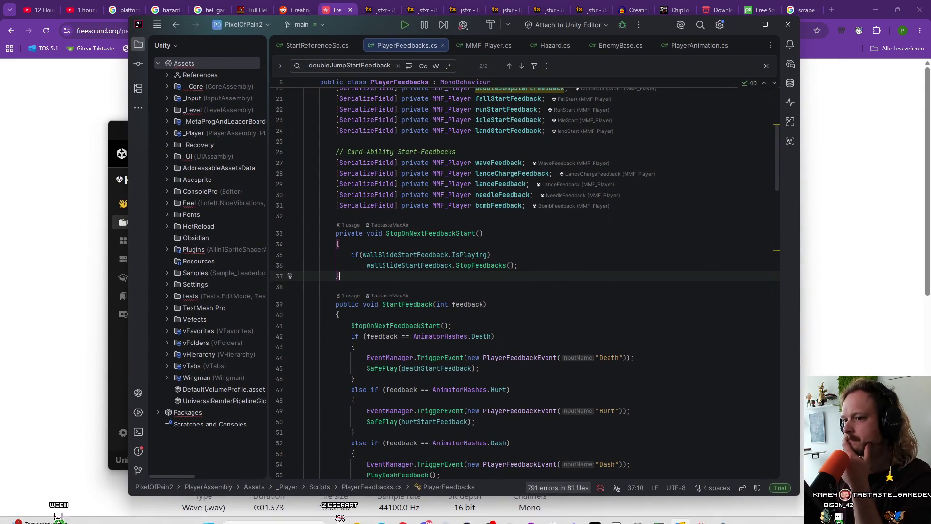
pyautogui.click(702, 514)
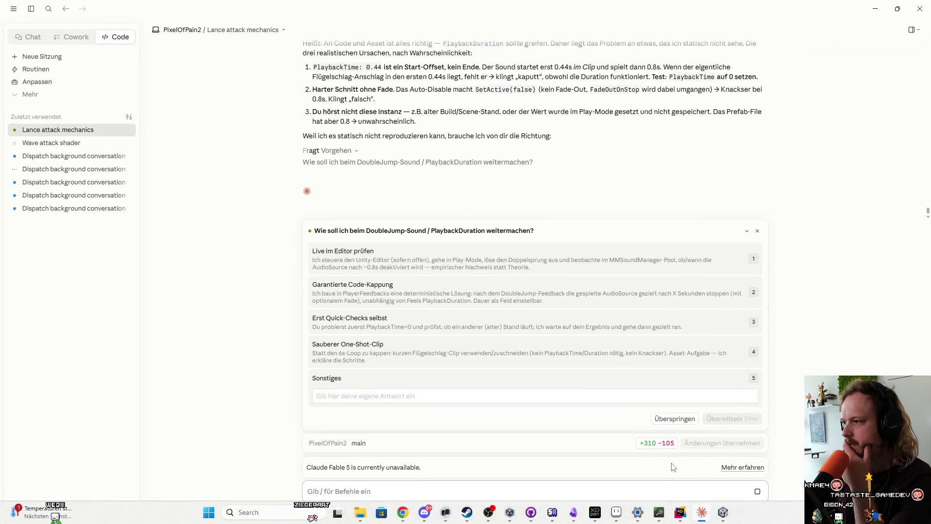
pyautogui.click(756, 231)
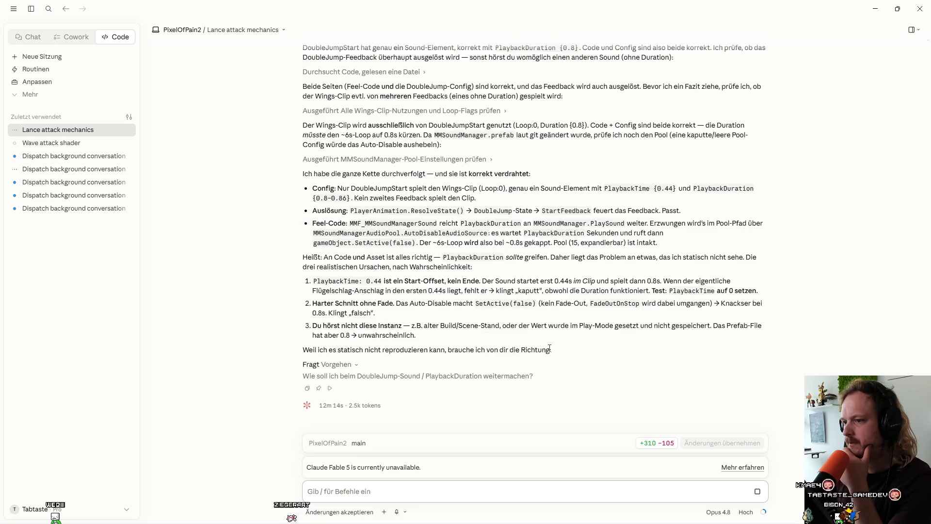
pyautogui.click(758, 491)
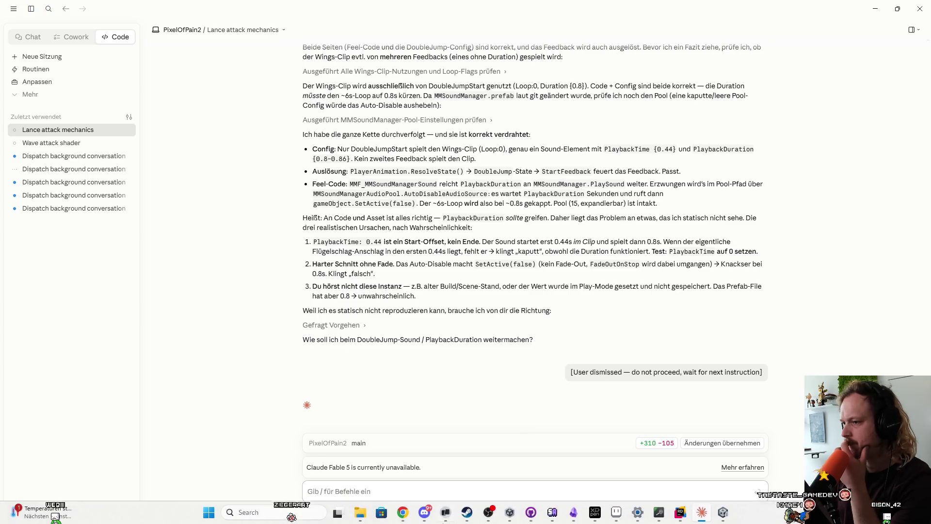
# Step: Send Claude 'l den dash an der sollte nur horizontal sein' to make the dash horizontal-only
pyautogui.moveTo(467, 517)
pyautogui.write('schau dir ma')
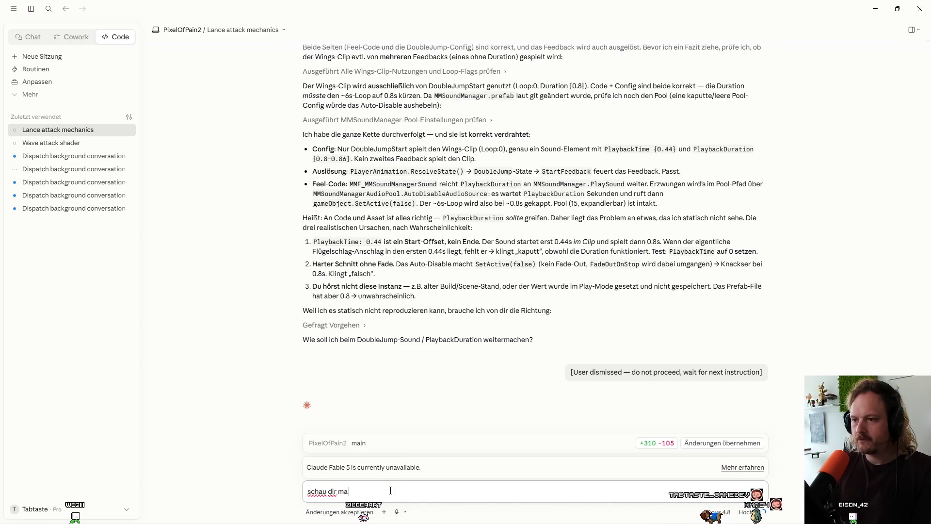
pyautogui.write('l den da')
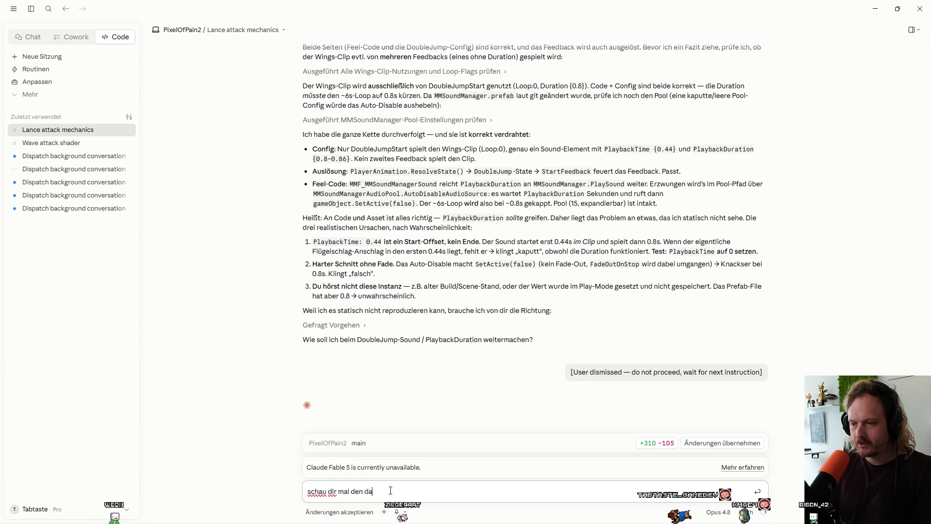
pyautogui.write('sh an der sollte')
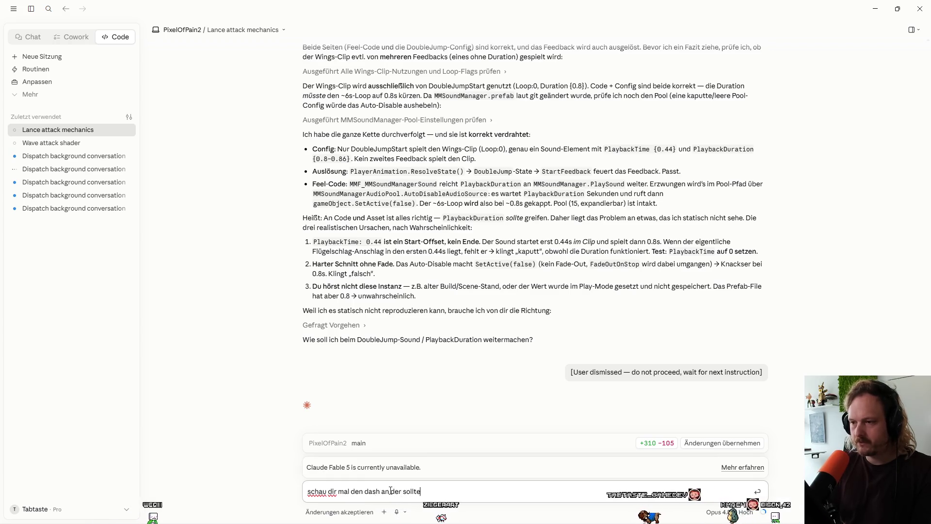
pyautogui.write(' nur horizontal se')
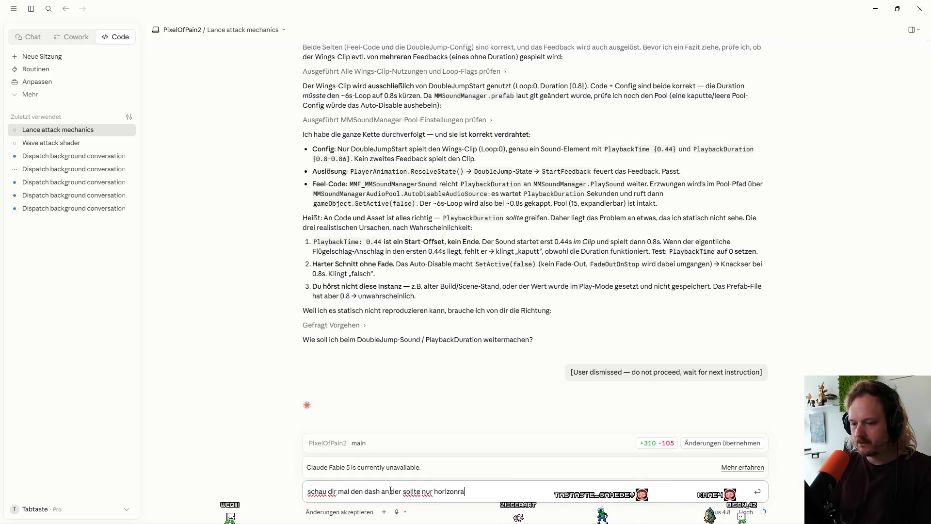
pyautogui.write('in')
pyautogui.press('Return')
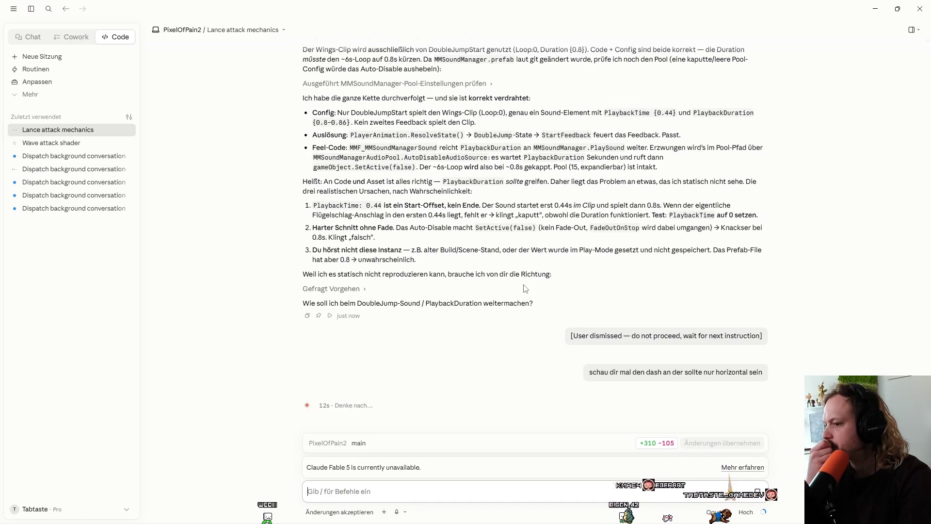
pyautogui.moveTo(707, 521)
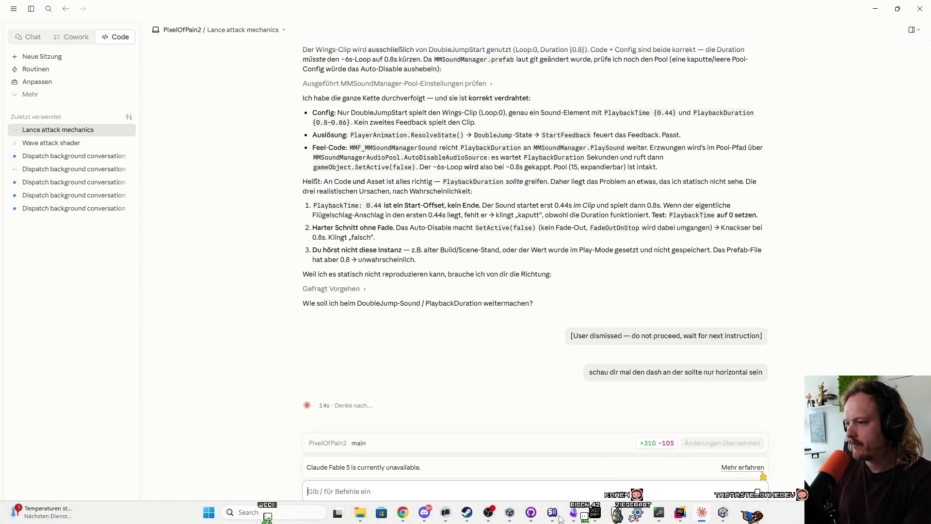
pyautogui.click(723, 512)
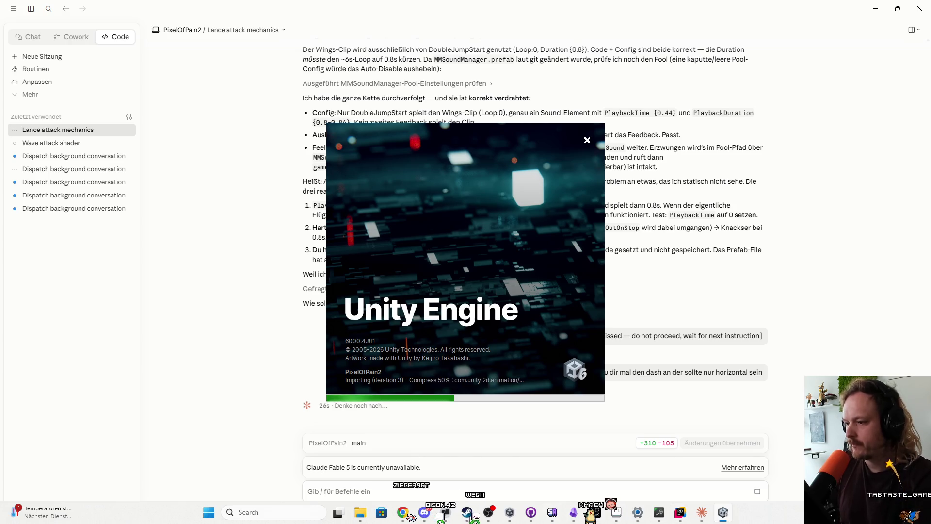
# Step: Search Google Images for 'hell enemys' in Chrome
pyautogui.click(403, 512)
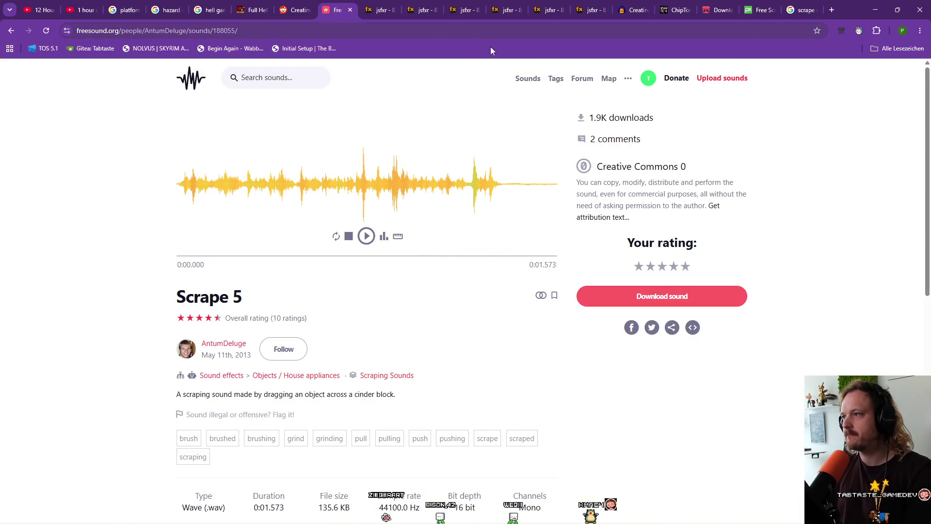
pyautogui.click(464, 28)
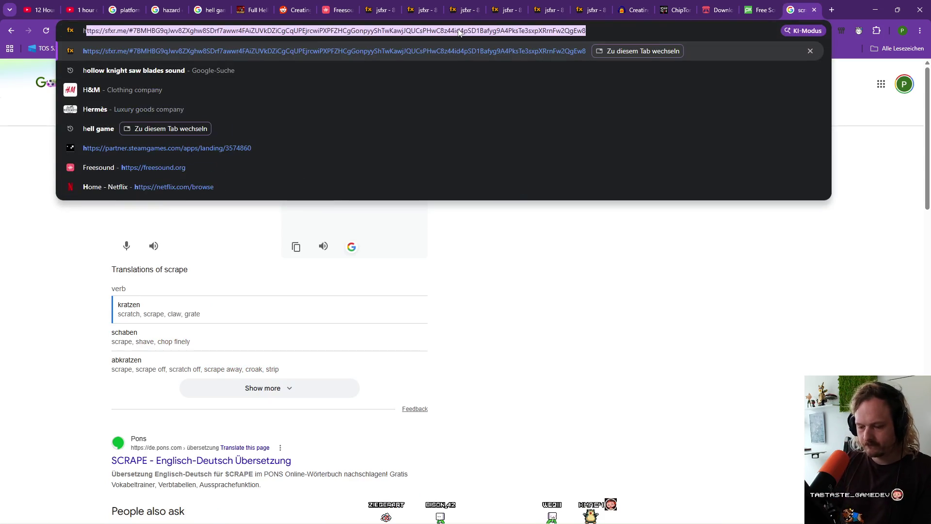
pyautogui.write('hölle')
pyautogui.press('BackSpace')
pyautogui.press('BackSpace')
pyautogui.press('BackSpace')
pyautogui.write('ell e')
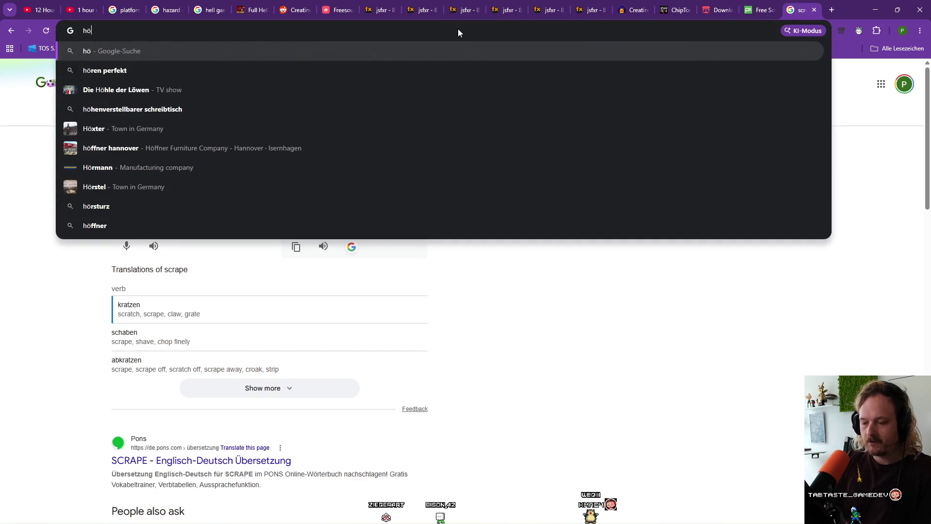
pyautogui.write('nemys')
pyautogui.press('Return')
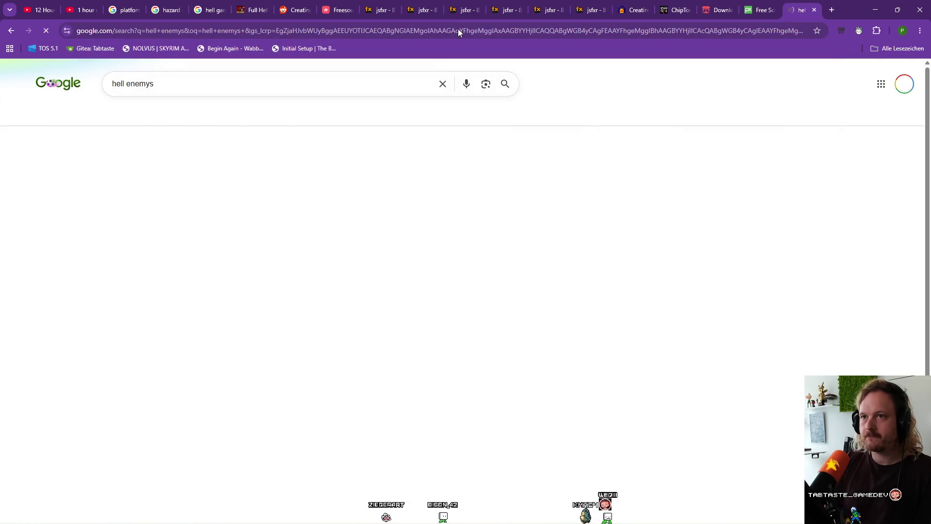
pyautogui.click(179, 116)
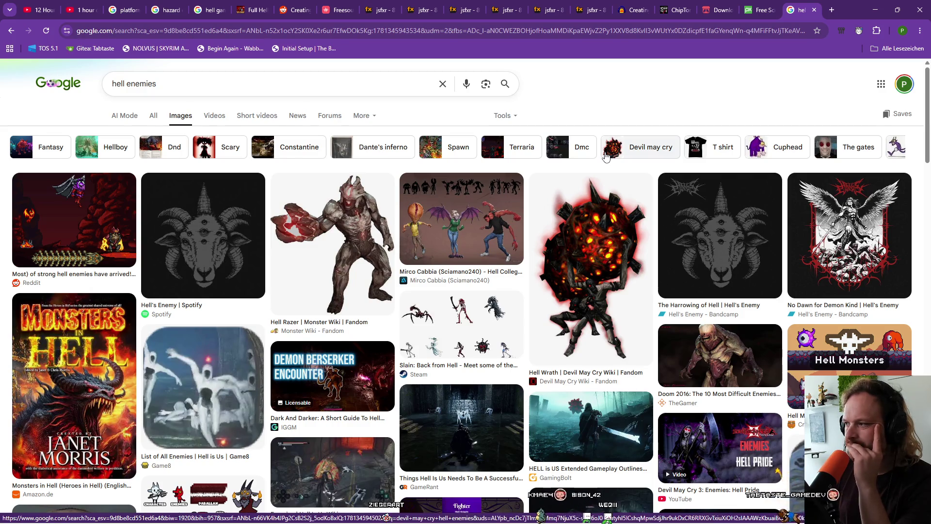
# Step: Preview the Night at the Gates of Hell image, then the Bullet Hell demon sprite sheet
pyautogui.scroll(-3, 568, 285)
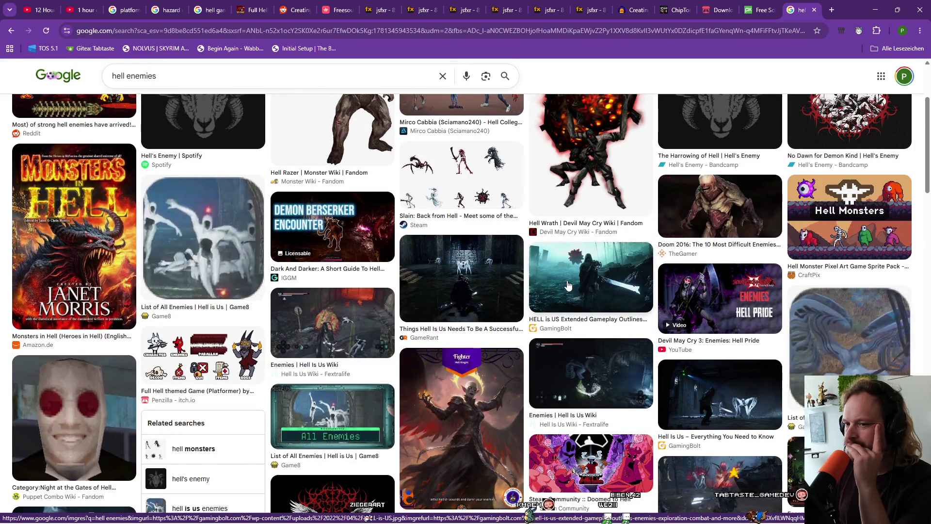
pyautogui.click(74, 417)
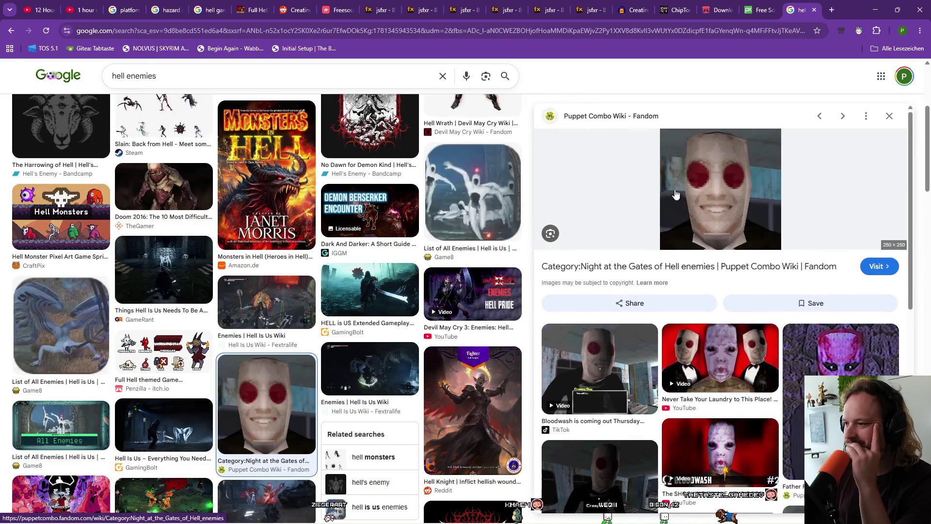
pyautogui.scroll(3, 301, 275)
pyautogui.scroll(-10, 301, 274)
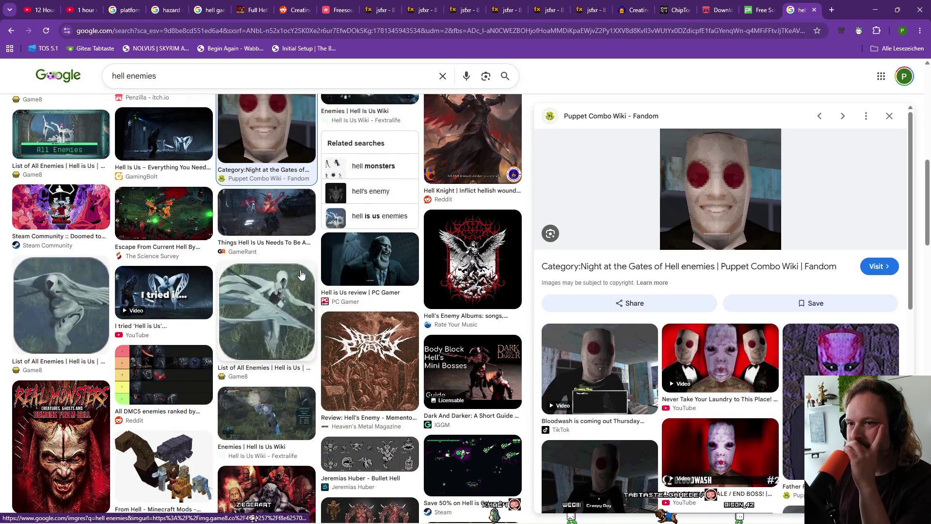
pyautogui.scroll(-3, 302, 275)
pyautogui.scroll(-2, 301, 275)
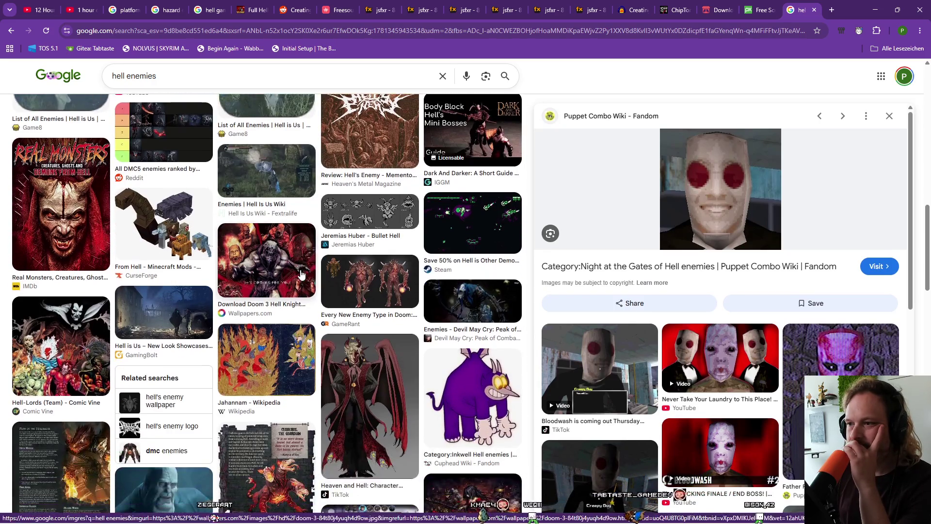
pyautogui.click(386, 207)
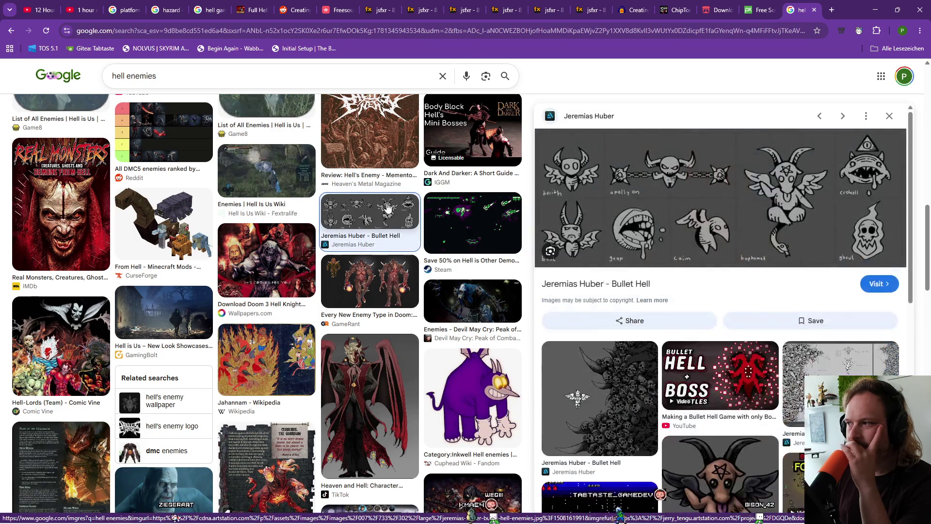